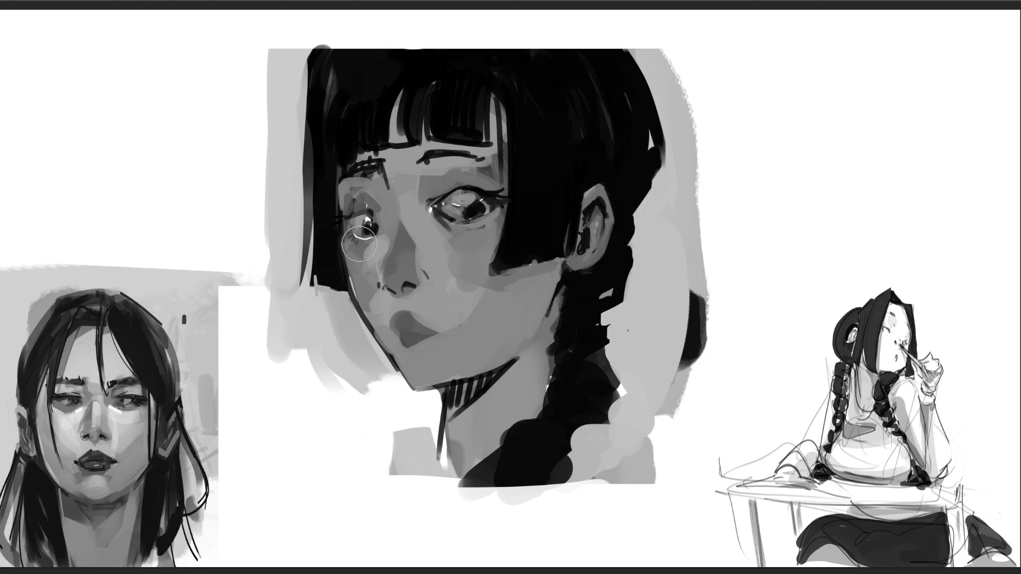
# Darken the left eye's pupil, upper lid and lashes, and the right eye's inner corner
pyautogui.click(365, 234)
pyautogui.click(363, 240)
pyautogui.click(379, 226)
pyautogui.moveTo(382, 214)
pyautogui.mouseDown()
pyautogui.moveTo(391, 210)
pyautogui.moveTo(342, 215)
pyautogui.moveTo(352, 228)
pyautogui.mouseUp()
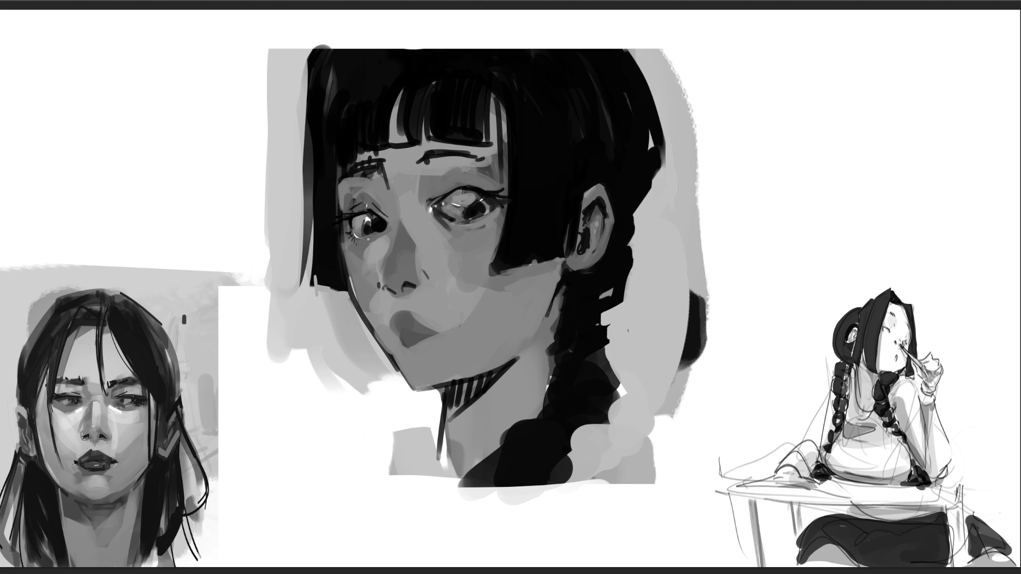
pyautogui.moveTo(383, 202); pyautogui.dragTo(368, 220)
pyautogui.moveTo(391, 232); pyautogui.dragTo(388, 254)
pyautogui.moveTo(431, 214); pyautogui.dragTo(458, 179)
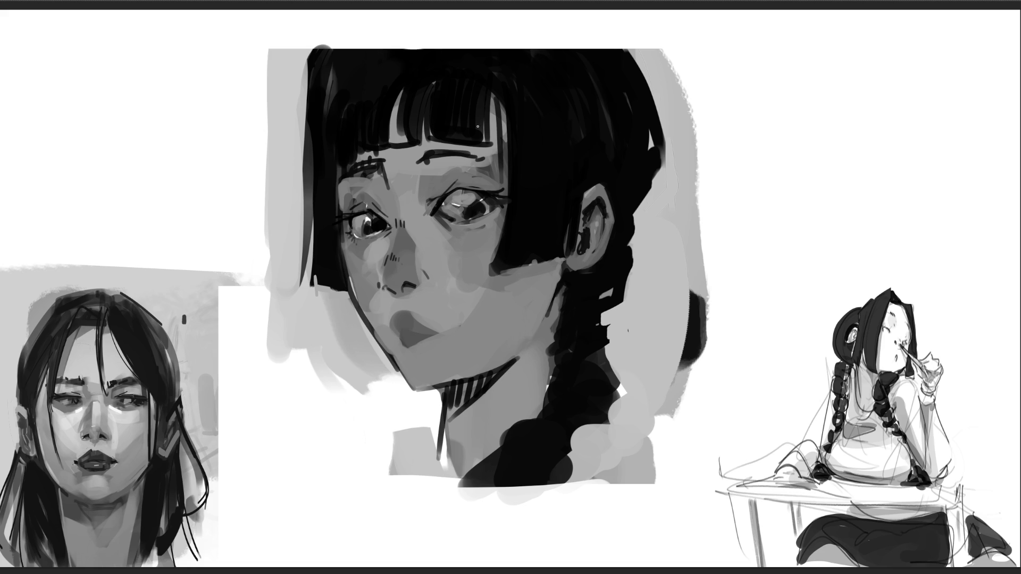
# Lighten the left brow and the dark area above the left eye with a sampled face grey
pyautogui.moveTo(429, 155); pyautogui.dragTo(471, 154)
pyautogui.keyDown('alt'); pyautogui.click(358, 171); pyautogui.keyUp('alt')
pyautogui.moveTo(378, 162); pyautogui.dragTo(362, 173)
# Paint light strands into the bangs gap and darken the bangs' lower edge
pyautogui.moveTo(400, 110); pyautogui.dragTo(398, 136)
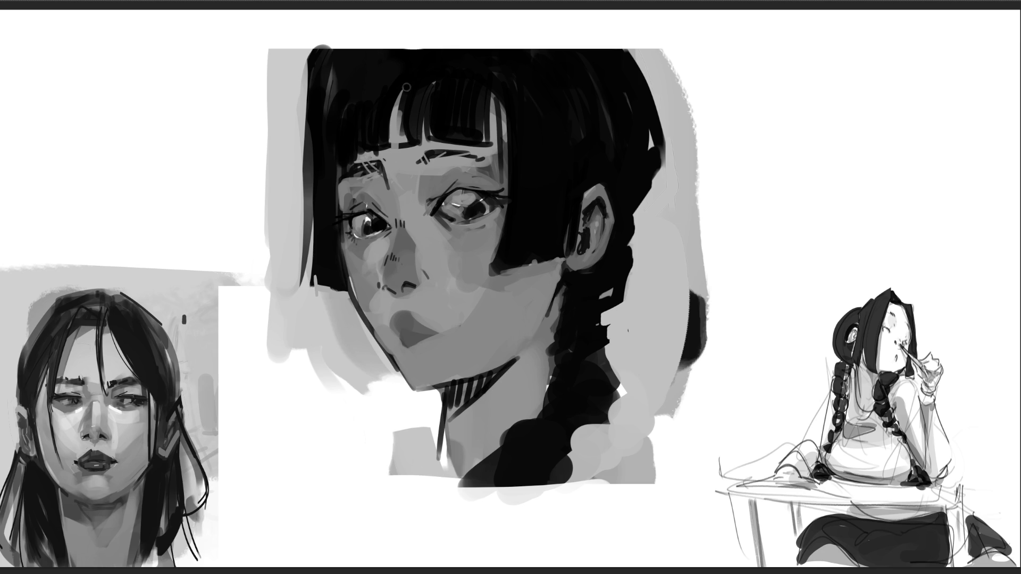
pyautogui.moveTo(400, 91)
pyautogui.mouseDown()
pyautogui.moveTo(402, 135)
pyautogui.moveTo(420, 145)
pyautogui.moveTo(403, 91)
pyautogui.moveTo(418, 63)
pyautogui.mouseUp()
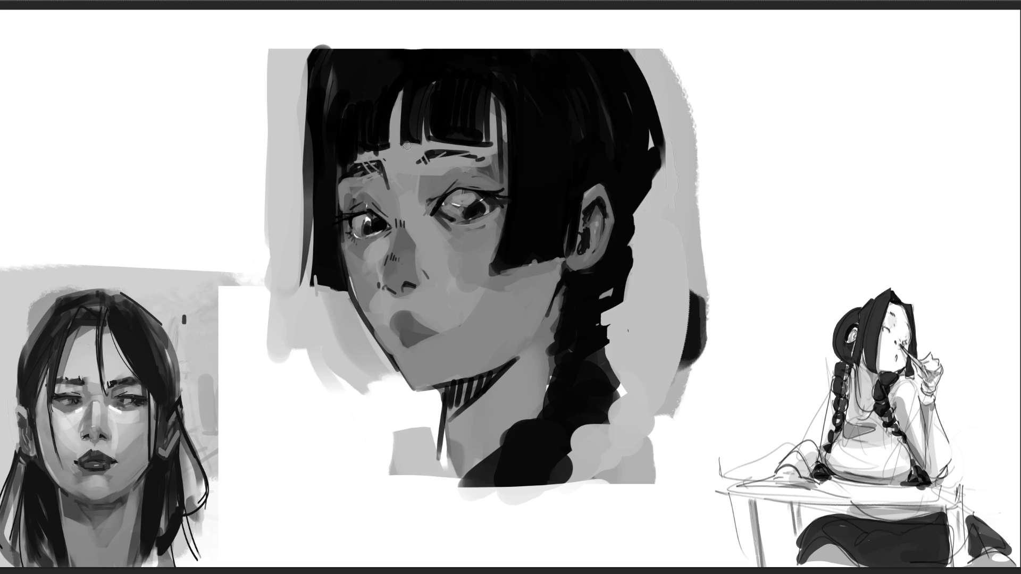
pyautogui.moveTo(392, 150); pyautogui.dragTo(393, 93)
pyautogui.hotkey('ctrl', 'z')
pyautogui.moveTo(391, 145); pyautogui.dragTo(399, 92)
pyautogui.hotkey('ctrl', 'z')
pyautogui.hotkey('ctrl', 'shift', 'z')
pyautogui.moveTo(422, 141)
pyautogui.mouseDown()
pyautogui.moveTo(445, 115)
pyautogui.moveTo(430, 139)
pyautogui.moveTo(486, 144)
pyautogui.moveTo(487, 104)
pyautogui.mouseUp()
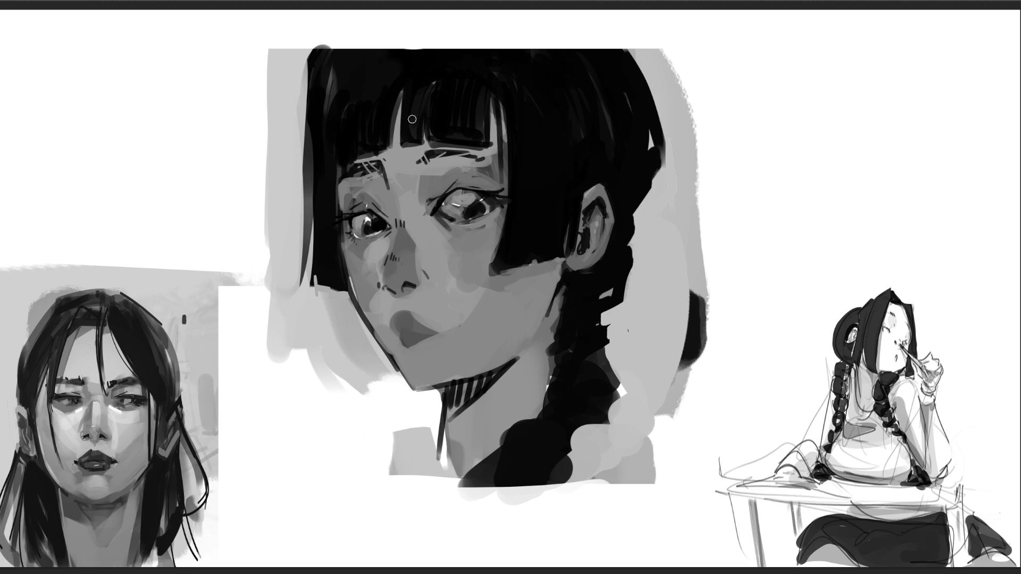
# Sweep light grey and dark strands along the left hair edge up to the top
pyautogui.moveTo(370, 153); pyautogui.dragTo(341, 162)
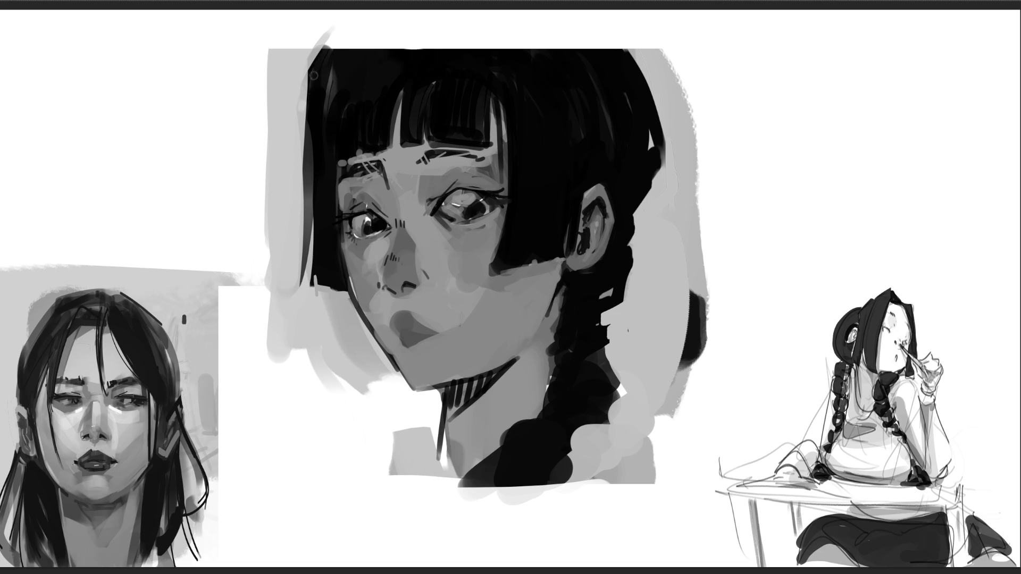
pyautogui.moveTo(299, 122); pyautogui.dragTo(366, 12)
pyautogui.moveTo(301, 141); pyautogui.dragTo(368, 11)
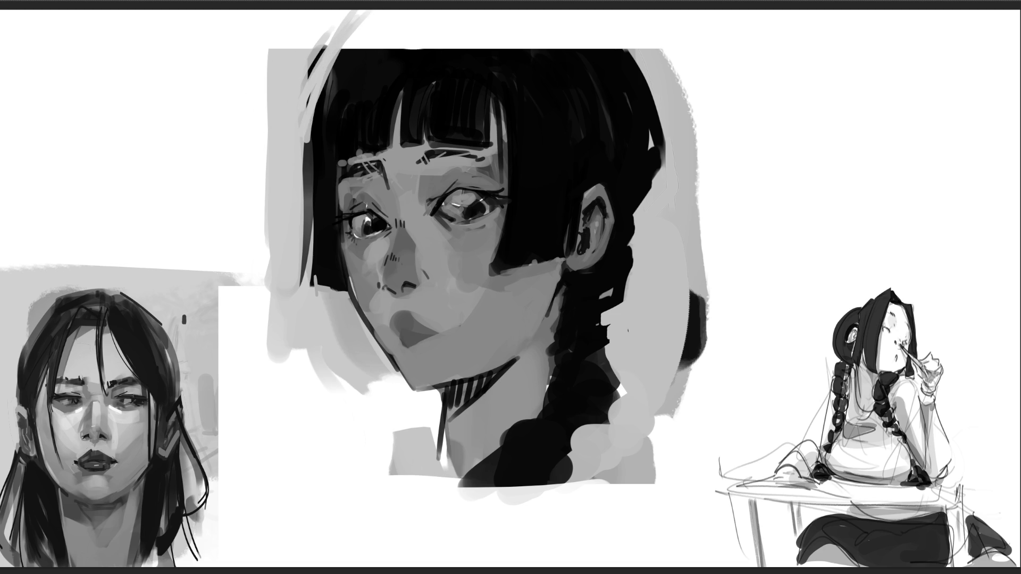
pyautogui.moveTo(315, 135); pyautogui.dragTo(364, 7)
pyautogui.moveTo(323, 113); pyautogui.dragTo(391, 8)
pyautogui.moveTo(319, 94); pyautogui.dragTo(340, 36)
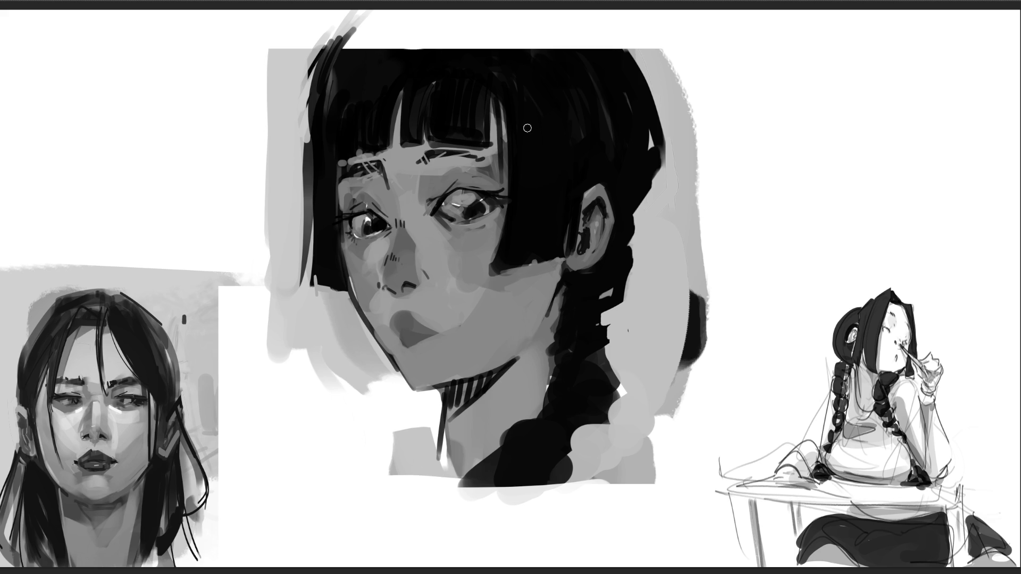
pyautogui.moveTo(304, 139); pyautogui.dragTo(311, 220)
# Rework the left hair edge with dark and grey strokes, then sweep a dark curve over the crown
pyautogui.keyDown('alt'); pyautogui.click(339, 126); pyautogui.keyUp('alt')
pyautogui.moveTo(313, 122)
pyautogui.mouseDown()
pyautogui.moveTo(313, 101)
pyautogui.moveTo(317, 171)
pyautogui.mouseUp()
pyautogui.moveTo(313, 97); pyautogui.dragTo(302, 265)
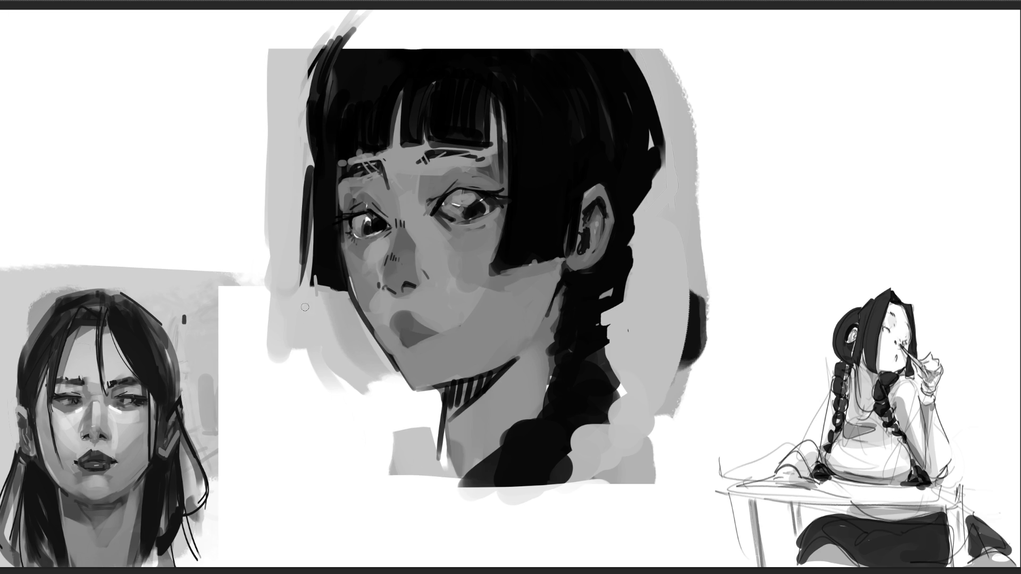
pyautogui.keyDown('alt'); pyautogui.click(290, 197); pyautogui.keyUp('alt')
pyautogui.moveTo(311, 162); pyautogui.dragTo(297, 285)
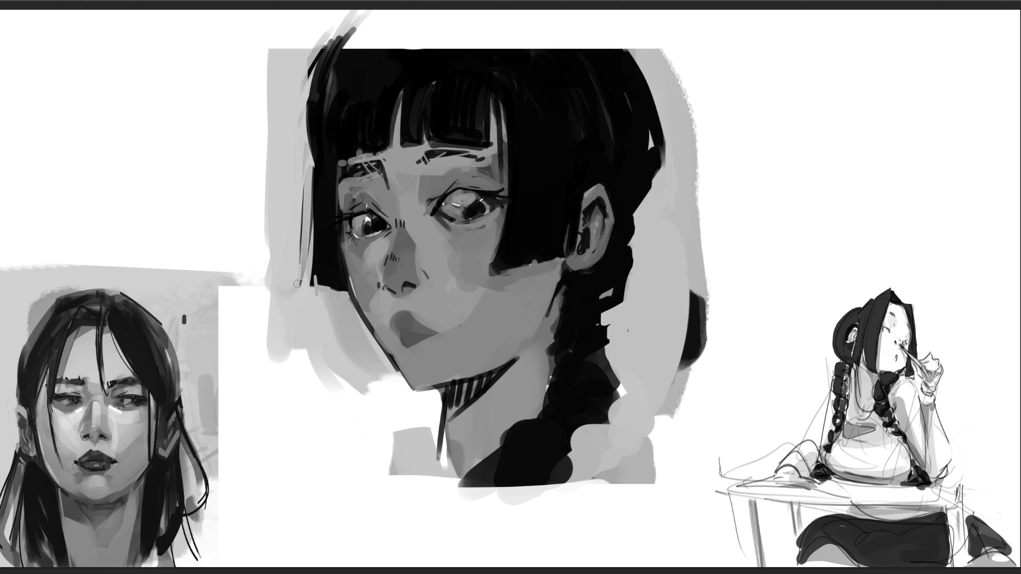
pyautogui.keyDown('alt'); pyautogui.click(394, 48); pyautogui.keyUp('alt')
pyautogui.moveTo(334, 53)
pyautogui.mouseDown()
pyautogui.moveTo(343, 37)
pyautogui.moveTo(406, 46)
pyautogui.moveTo(447, 29)
pyautogui.moveTo(460, 59)
pyautogui.moveTo(478, 32)
pyautogui.moveTo(463, 32)
pyautogui.moveTo(540, 84)
pyautogui.moveTo(514, 28)
pyautogui.moveTo(524, 22)
pyautogui.moveTo(627, 98)
pyautogui.moveTo(583, 27)
pyautogui.moveTo(520, 46)
pyautogui.moveTo(435, 34)
pyautogui.moveTo(479, 21)
pyautogui.mouseUp()
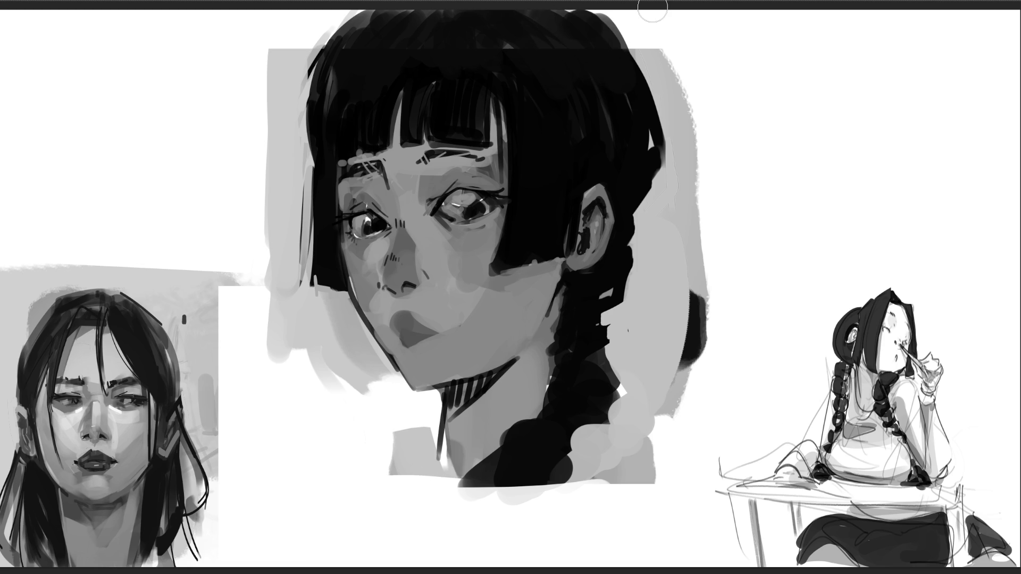
# Add dark strands down the bangs' right edge and the hair's right side
pyautogui.moveTo(509, 158)
pyautogui.mouseDown()
pyautogui.moveTo(506, 171)
pyautogui.moveTo(502, 160)
pyautogui.mouseUp()
pyautogui.moveTo(499, 101)
pyautogui.mouseDown()
pyautogui.moveTo(504, 194)
pyautogui.moveTo(489, 259)
pyautogui.mouseUp()
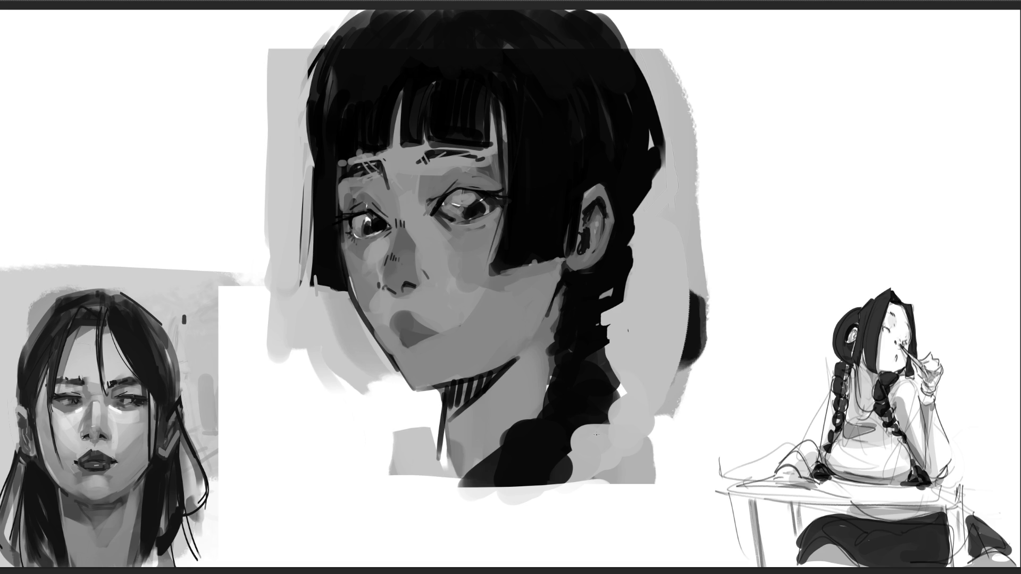
pyautogui.moveTo(638, 60); pyautogui.dragTo(640, 72)
pyautogui.moveTo(673, 145); pyautogui.dragTo(663, 180)
pyautogui.moveTo(634, 218); pyautogui.dragTo(680, 159)
pyautogui.moveTo(671, 113)
pyautogui.mouseDown()
pyautogui.moveTo(669, 140)
pyautogui.moveTo(657, 128)
pyautogui.mouseUp()
pyautogui.moveTo(657, 170)
pyautogui.mouseDown()
pyautogui.moveTo(634, 215)
pyautogui.moveTo(624, 302)
pyautogui.moveTo(599, 362)
pyautogui.mouseUp()
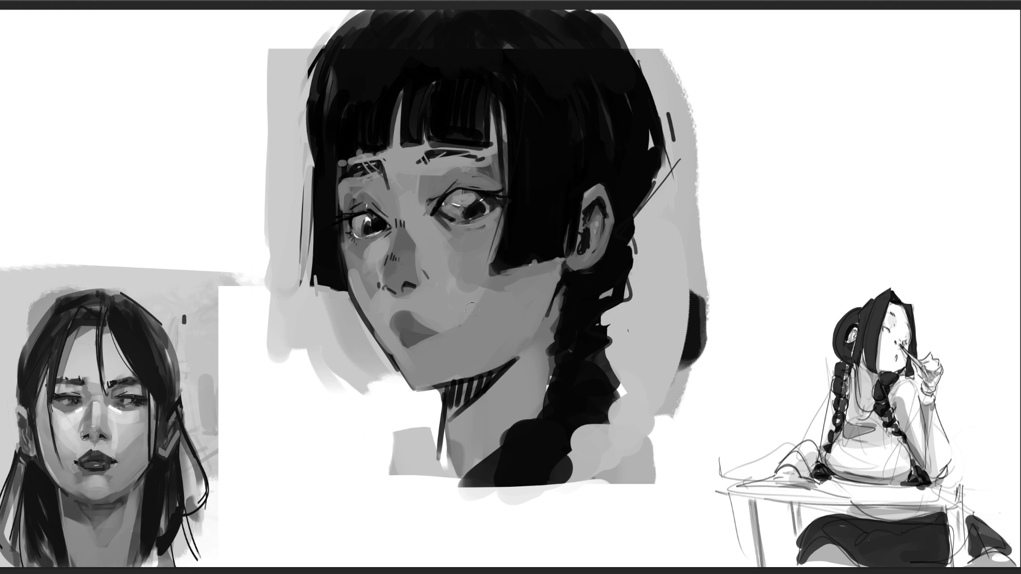
# Soften the chin, cheek and jaw contour with lighter grey strokes
pyautogui.moveTo(407, 375)
pyautogui.mouseDown()
pyautogui.moveTo(442, 355)
pyautogui.moveTo(432, 369)
pyautogui.mouseUp()
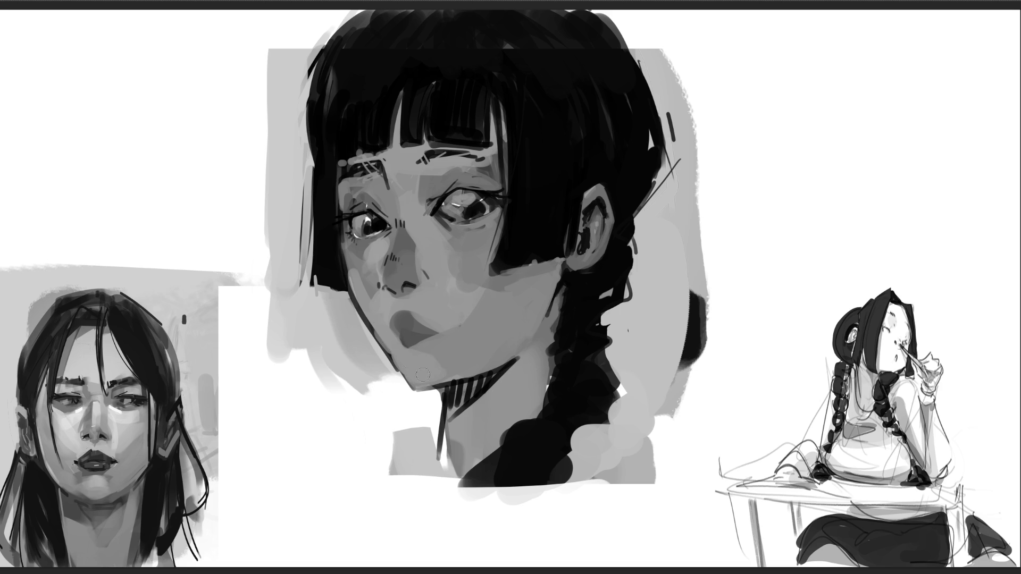
pyautogui.moveTo(355, 293); pyautogui.dragTo(374, 332)
pyautogui.moveTo(346, 267); pyautogui.dragTo(376, 339)
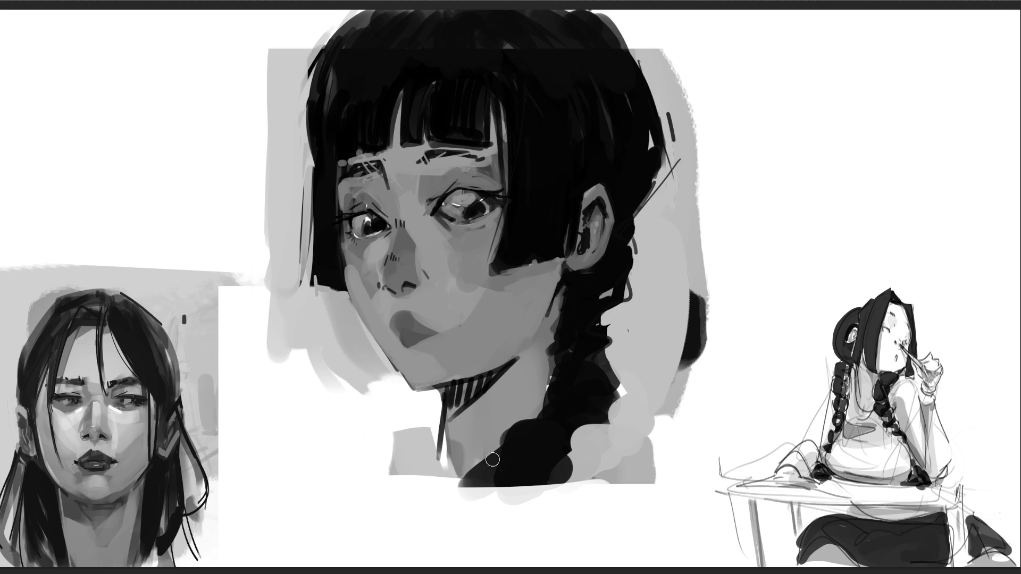
pyautogui.hotkey('ctrl', 'z')
pyautogui.hotkey('ctrl', 'z')
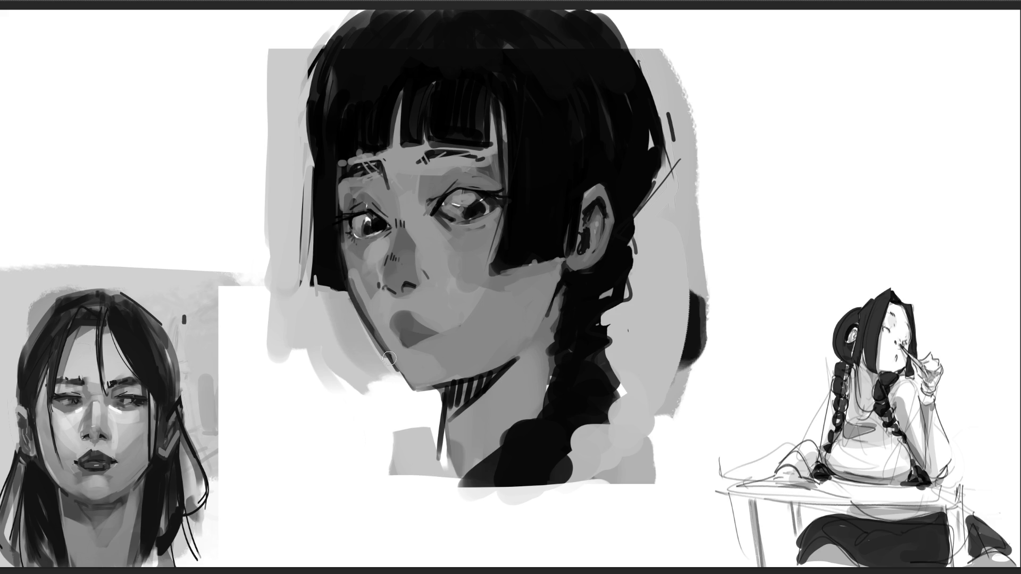
pyautogui.moveTo(342, 301)
pyautogui.mouseDown()
pyautogui.moveTo(412, 402)
pyautogui.moveTo(441, 407)
pyautogui.mouseUp()
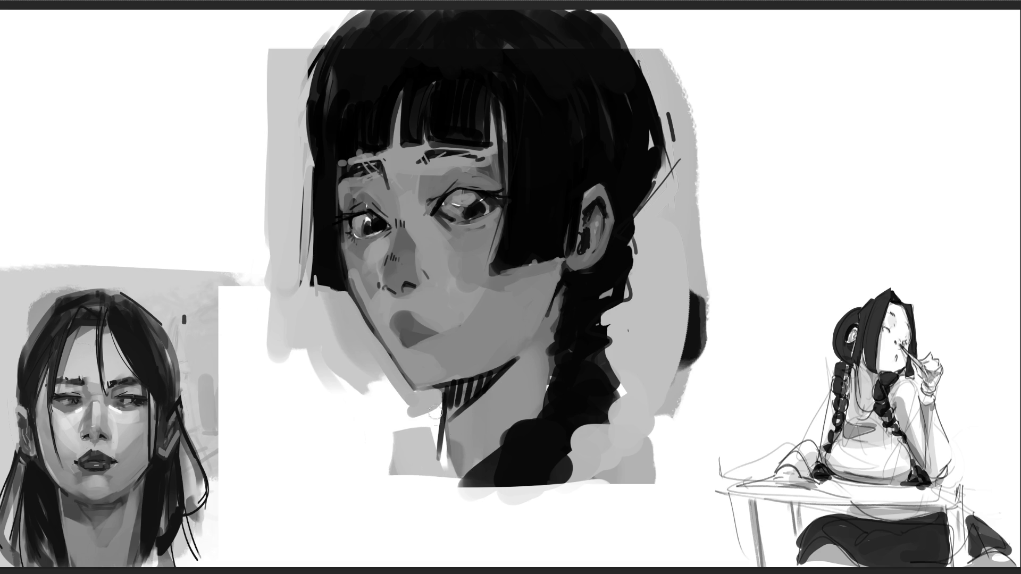
pyautogui.press(']')
pyautogui.moveTo(321, 342)
pyautogui.mouseDown()
pyautogui.moveTo(340, 457)
pyautogui.moveTo(404, 420)
pyautogui.moveTo(415, 468)
pyautogui.mouseUp()
# Fill the white gap beside the jaw with grey and add catch-lights to both eyes
pyautogui.press('[')
pyautogui.moveTo(366, 362); pyautogui.dragTo(384, 396)
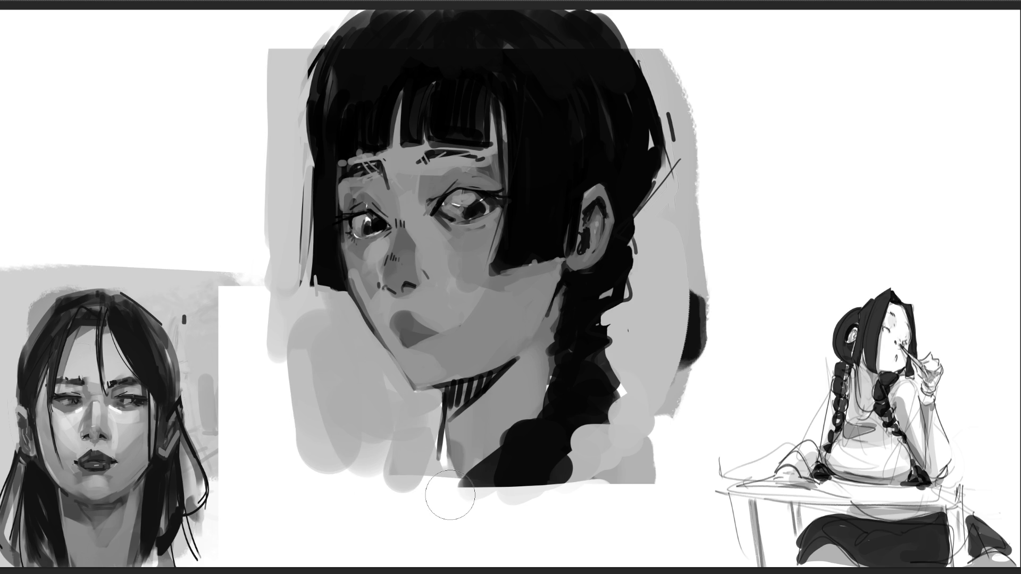
pyautogui.press('[')
pyautogui.press('[')
pyautogui.press('[')
pyautogui.moveTo(468, 199); pyautogui.dragTo(474, 201)
pyautogui.click(375, 224)
pyautogui.click(474, 198)
pyautogui.click(473, 200)
pyautogui.click(374, 222)
# Touch up the area above the right eye and add a dark line under its lower lid
pyautogui.click(464, 179)
pyautogui.click(464, 185)
pyautogui.moveTo(464, 223); pyautogui.dragTo(491, 210)
pyautogui.moveTo(470, 222); pyautogui.dragTo(503, 207)
# Darken the left under-eye highlight, extend the hair edge over the cheek, and mark the lip corner
pyautogui.moveTo(462, 240); pyautogui.dragTo(487, 233)
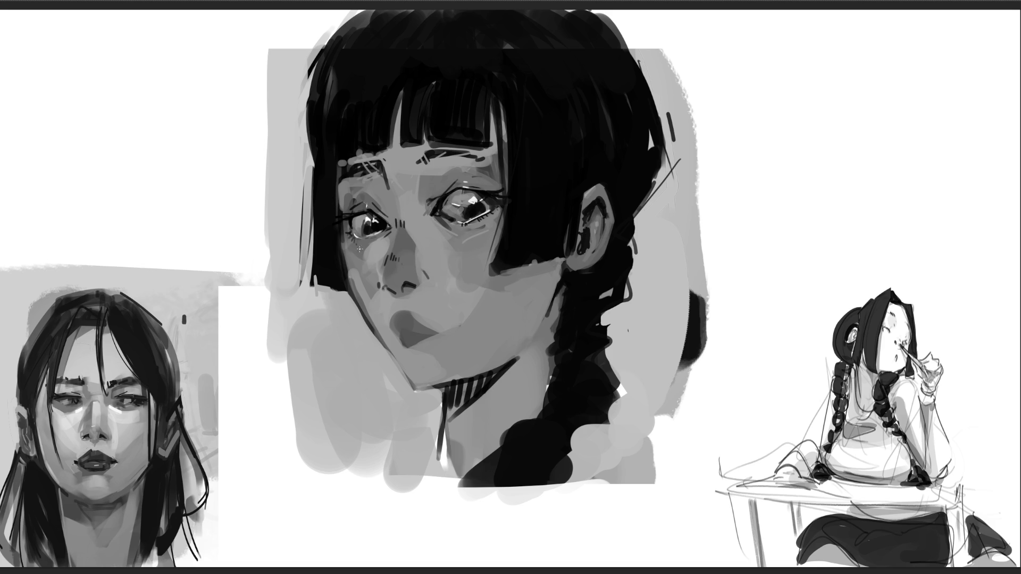
pyautogui.moveTo(368, 236); pyautogui.dragTo(380, 252)
pyautogui.moveTo(511, 266)
pyautogui.mouseDown()
pyautogui.moveTo(482, 266)
pyautogui.moveTo(479, 276)
pyautogui.moveTo(527, 260)
pyautogui.mouseUp()
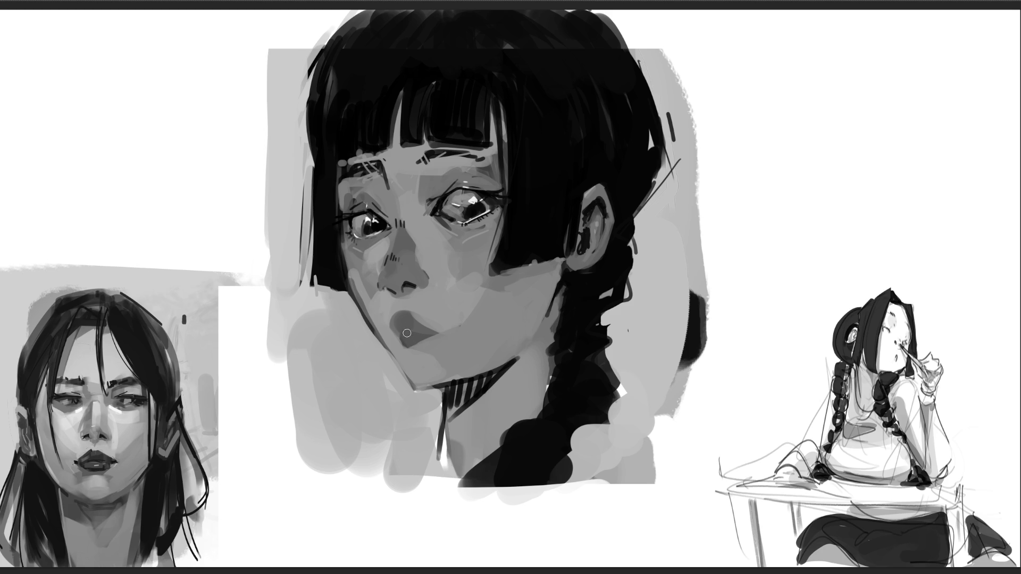
pyautogui.moveTo(402, 333)
pyautogui.mouseDown()
pyautogui.moveTo(443, 331)
pyautogui.moveTo(420, 354)
pyautogui.moveTo(422, 387)
pyautogui.moveTo(437, 388)
pyautogui.moveTo(420, 388)
pyautogui.mouseUp()
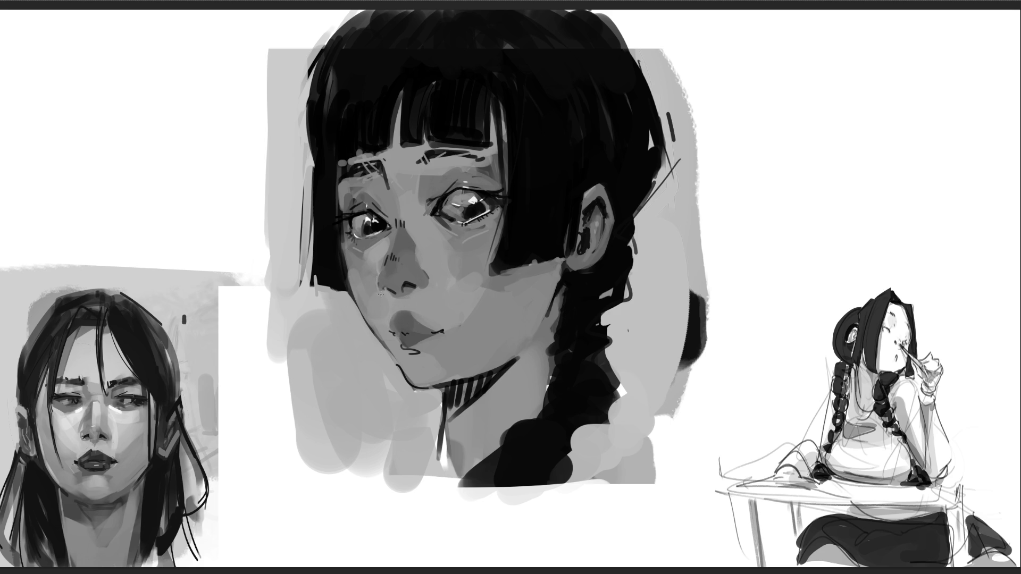
# Highlight the nose side, bridge and under-nostril, and lighten the mark under the lower lip
pyautogui.moveTo(381, 272); pyautogui.dragTo(390, 292)
pyautogui.moveTo(407, 231); pyautogui.dragTo(421, 250)
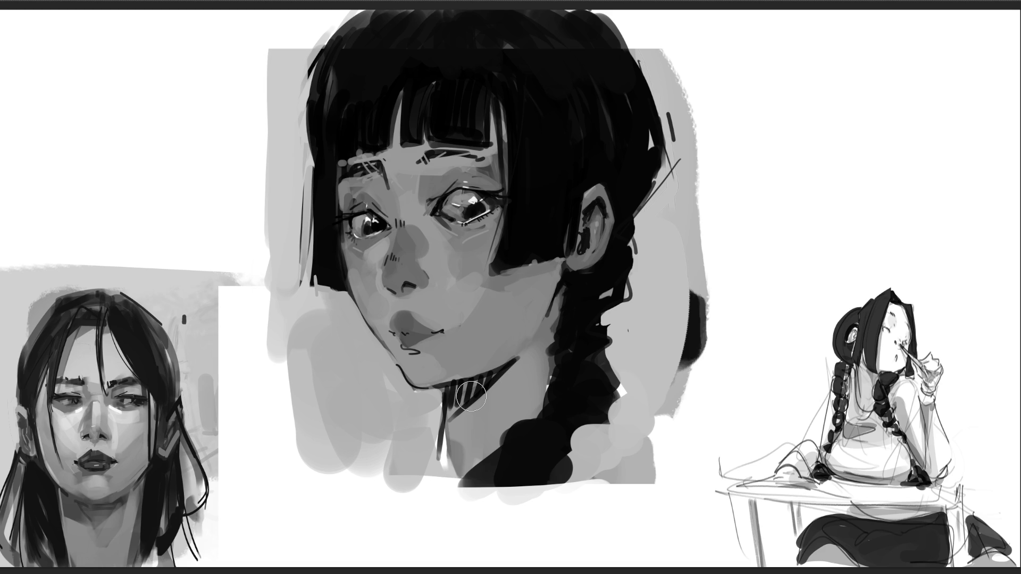
pyautogui.moveTo(388, 160); pyautogui.dragTo(426, 208)
pyautogui.hotkey('ctrl', 'z')
pyautogui.click(439, 222)
pyautogui.moveTo(417, 291); pyautogui.dragTo(405, 292)
pyautogui.moveTo(415, 285); pyautogui.dragTo(407, 290)
pyautogui.moveTo(415, 350); pyautogui.dragTo(410, 355)
# Add a thin light strand to the bangs, then try a white fill on the selected face and undo it
pyautogui.moveTo(410, 90)
pyautogui.mouseDown()
pyautogui.moveTo(385, 153)
pyautogui.moveTo(346, 162)
pyautogui.moveTo(341, 220)
pyautogui.moveTo(364, 313)
pyautogui.moveTo(405, 377)
pyautogui.moveTo(443, 393)
pyautogui.moveTo(440, 456)
pyautogui.moveTo(458, 476)
pyautogui.moveTo(506, 434)
pyautogui.moveTo(533, 425)
pyautogui.moveTo(563, 268)
pyautogui.moveTo(599, 260)
pyautogui.moveTo(611, 203)
pyautogui.moveTo(587, 189)
pyautogui.moveTo(572, 260)
pyautogui.moveTo(563, 228)
pyautogui.moveTo(540, 263)
pyautogui.moveTo(492, 274)
pyautogui.moveTo(512, 195)
pyautogui.moveTo(490, 104)
pyautogui.moveTo(458, 145)
pyautogui.moveTo(404, 142)
pyautogui.mouseUp()
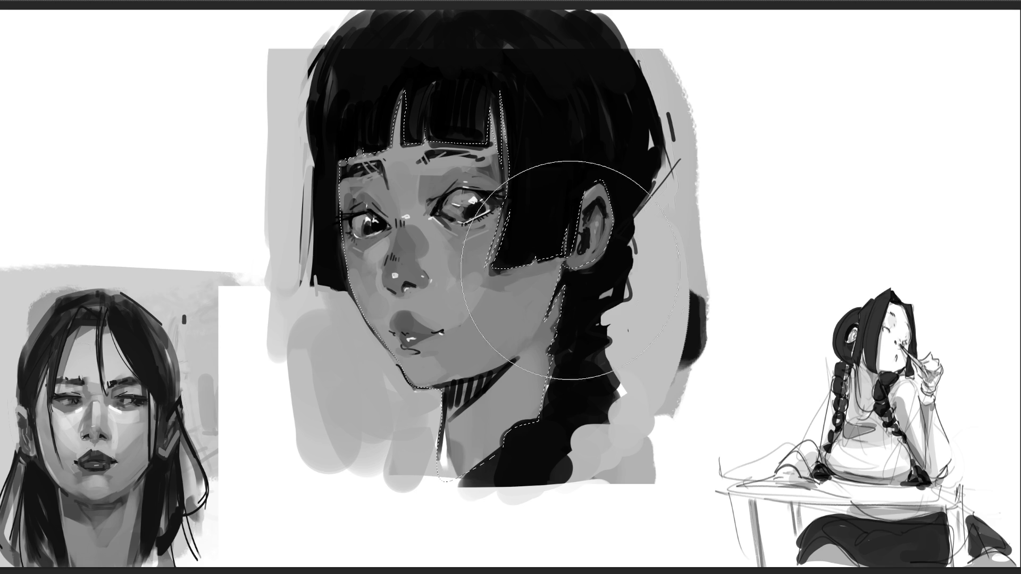
pyautogui.moveTo(425, 186); pyautogui.dragTo(512, 376)
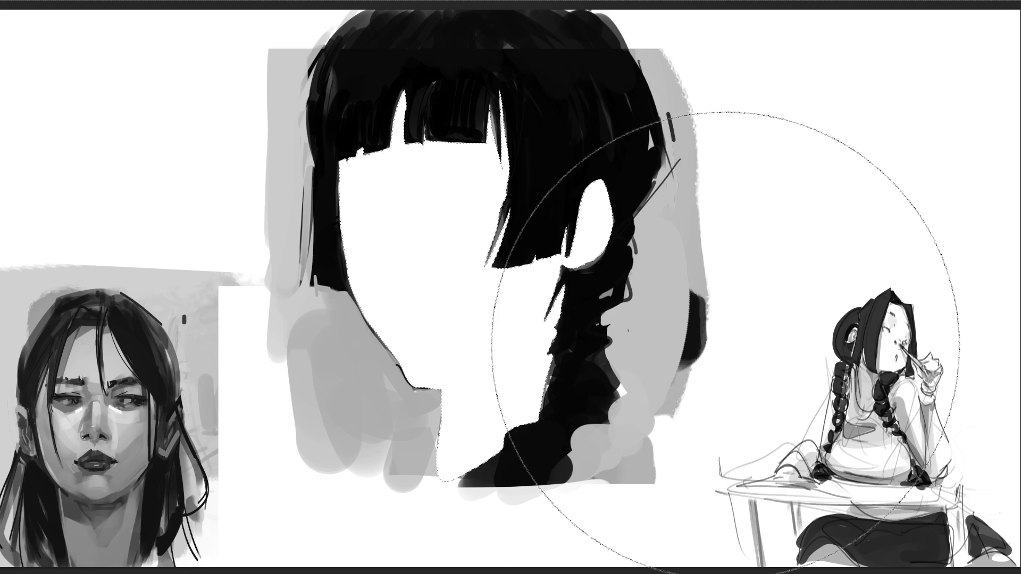
pyautogui.hotkey('ctrl', 'z')
pyautogui.hotkey('ctrl', 'z')
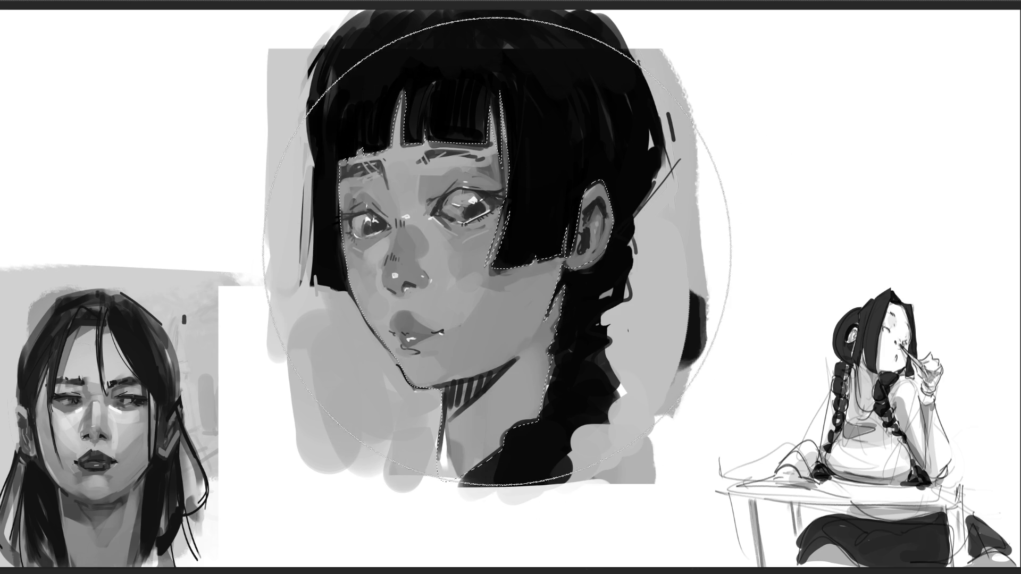
# Resize the brush with the bracket keys and deselect the face and hair with Ctrl+D
pyautogui.press('[')
pyautogui.press('[')
pyautogui.press('[')
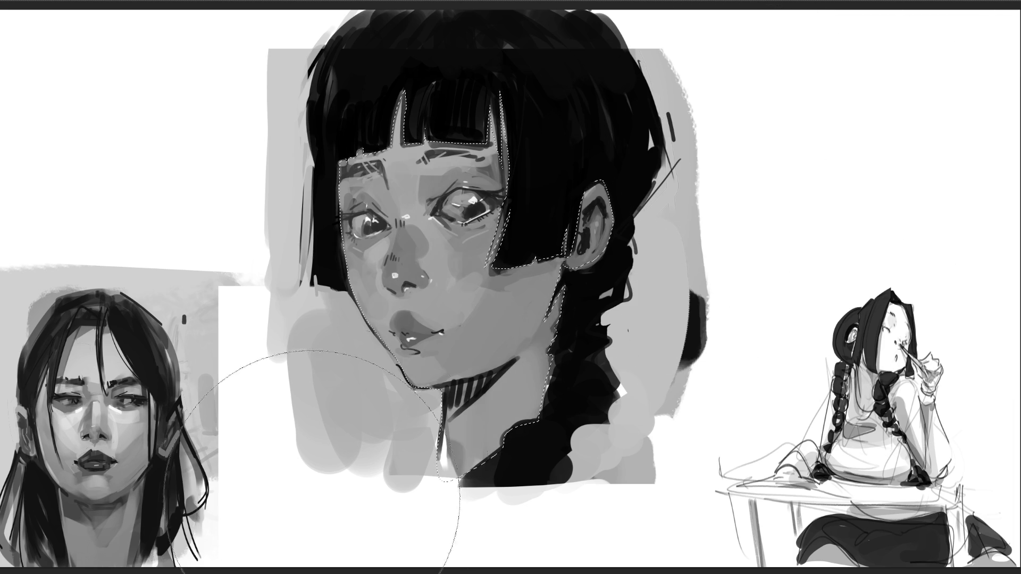
pyautogui.press(']')
pyautogui.press('[')
pyautogui.press('[')
pyautogui.press('[')
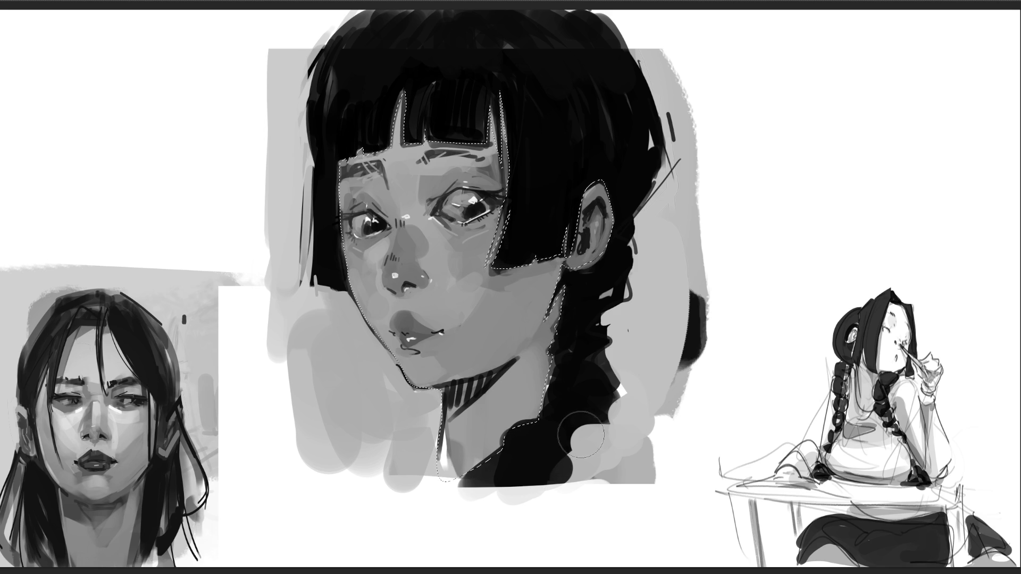
pyautogui.hotkey('ctrl', 'd')
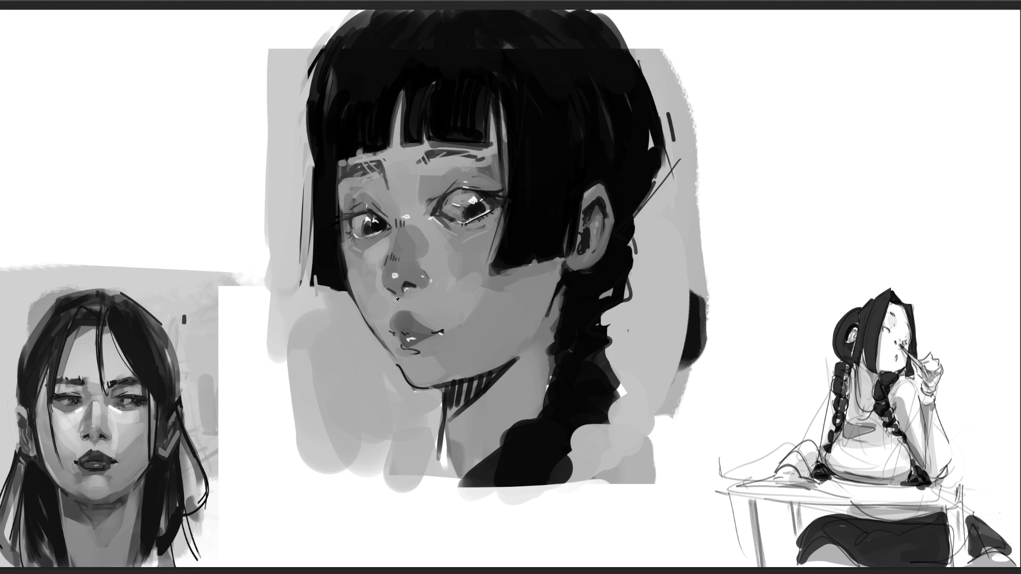
pyautogui.press(']')
pyautogui.press(']')
pyautogui.press(']')
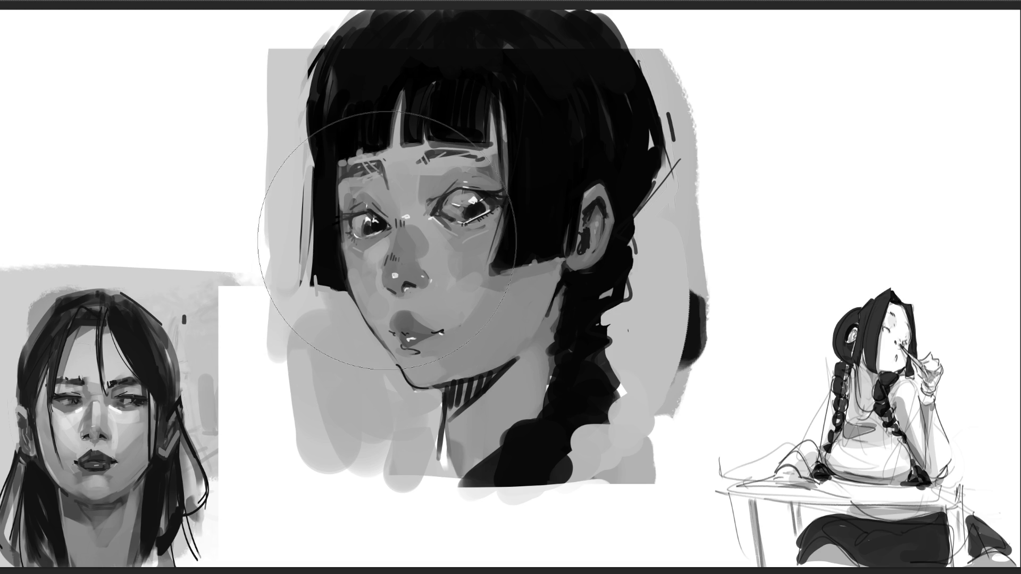
# Darken the shading under the right eye, beside the hair edge, and down the braid below the ear
pyautogui.press('[')
pyautogui.press('[')
pyautogui.press('[')
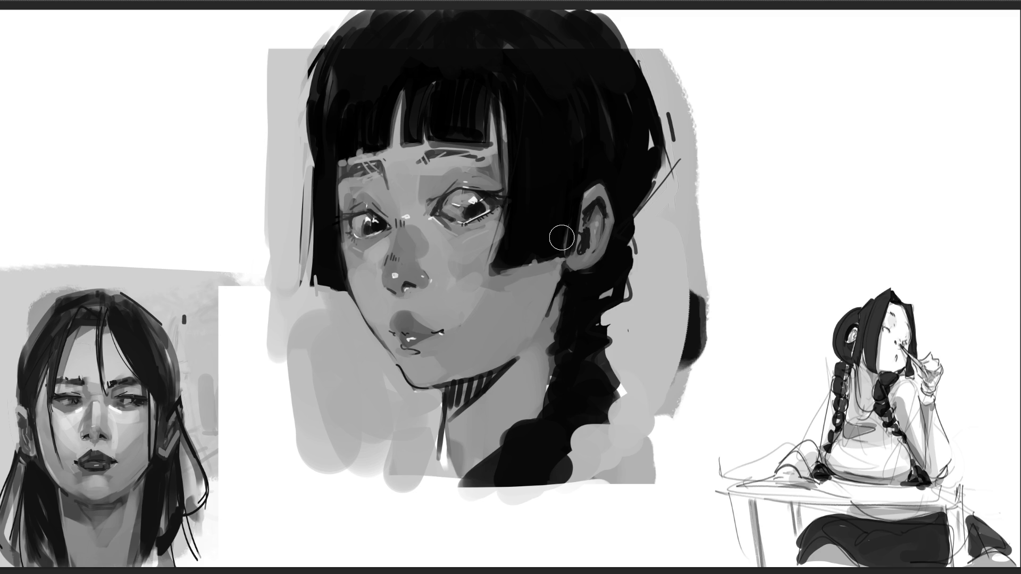
pyautogui.moveTo(503, 250)
pyautogui.mouseDown()
pyautogui.moveTo(440, 229)
pyautogui.moveTo(470, 258)
pyautogui.moveTo(484, 242)
pyautogui.mouseUp()
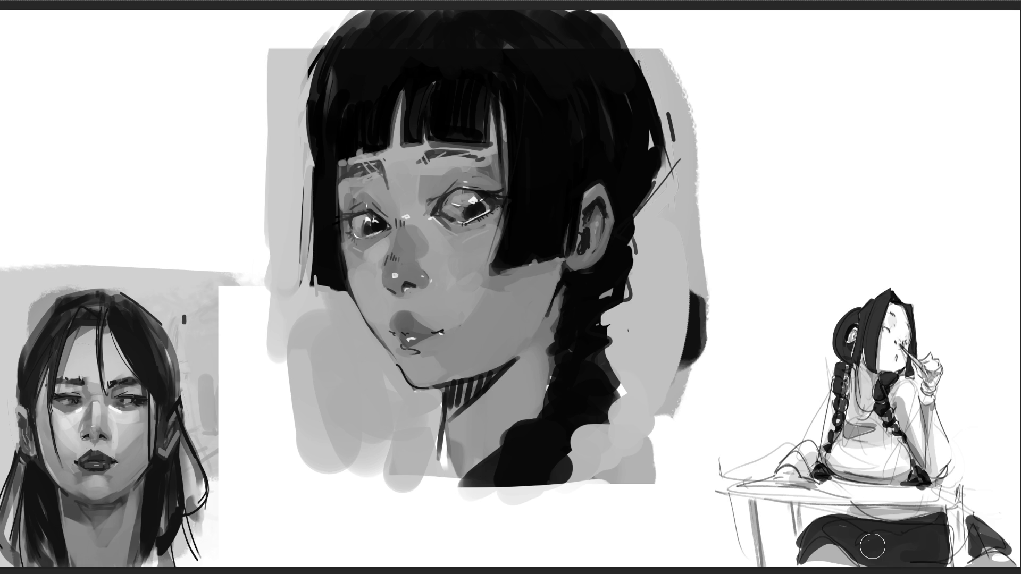
pyautogui.moveTo(532, 264)
pyautogui.mouseDown()
pyautogui.moveTo(494, 250)
pyautogui.moveTo(515, 234)
pyautogui.moveTo(485, 259)
pyautogui.moveTo(524, 239)
pyautogui.moveTo(516, 247)
pyautogui.mouseUp()
pyautogui.moveTo(343, 274)
pyautogui.mouseDown()
pyautogui.moveTo(361, 299)
pyautogui.moveTo(340, 249)
pyautogui.mouseUp()
pyautogui.moveTo(571, 307)
pyautogui.mouseDown()
pyautogui.moveTo(581, 372)
pyautogui.moveTo(588, 289)
pyautogui.moveTo(577, 392)
pyautogui.moveTo(590, 413)
pyautogui.mouseUp()
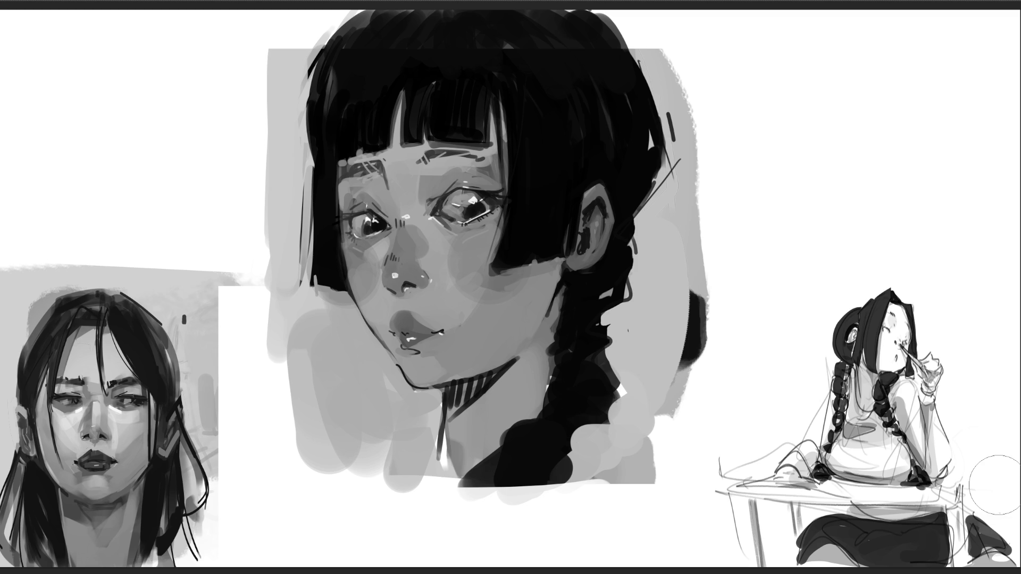
pyautogui.press('[')
pyautogui.press('[')
pyautogui.press('[')
# Add thin light highlight streaks across the top of the bangs
pyautogui.moveTo(267, 108); pyautogui.dragTo(686, 91)
pyautogui.hotkey('ctrl', 'z')
pyautogui.moveTo(316, 98)
pyautogui.mouseDown()
pyautogui.moveTo(502, 92)
pyautogui.moveTo(641, 59)
pyautogui.mouseUp()
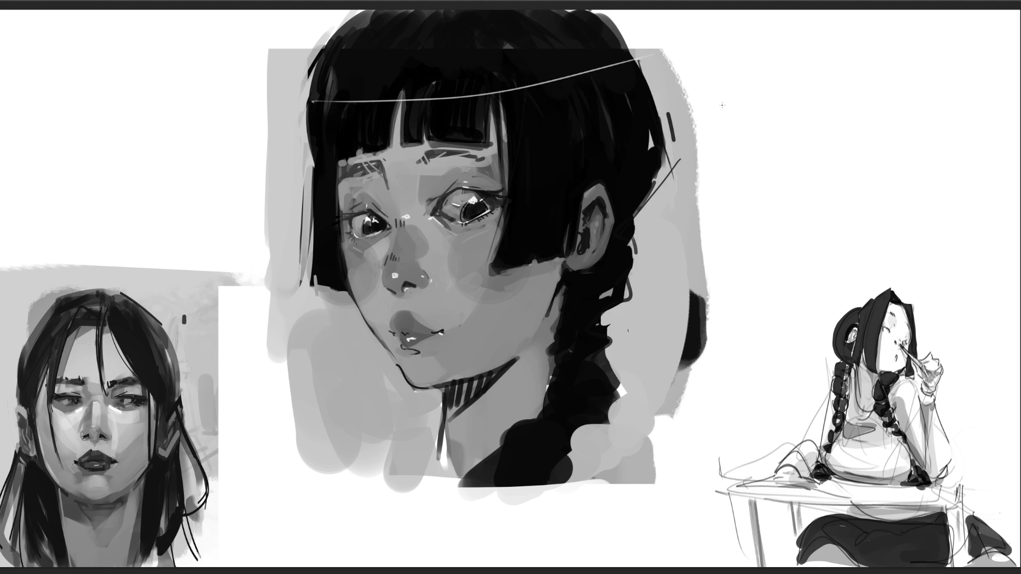
pyautogui.hotkey('ctrl', 'z')
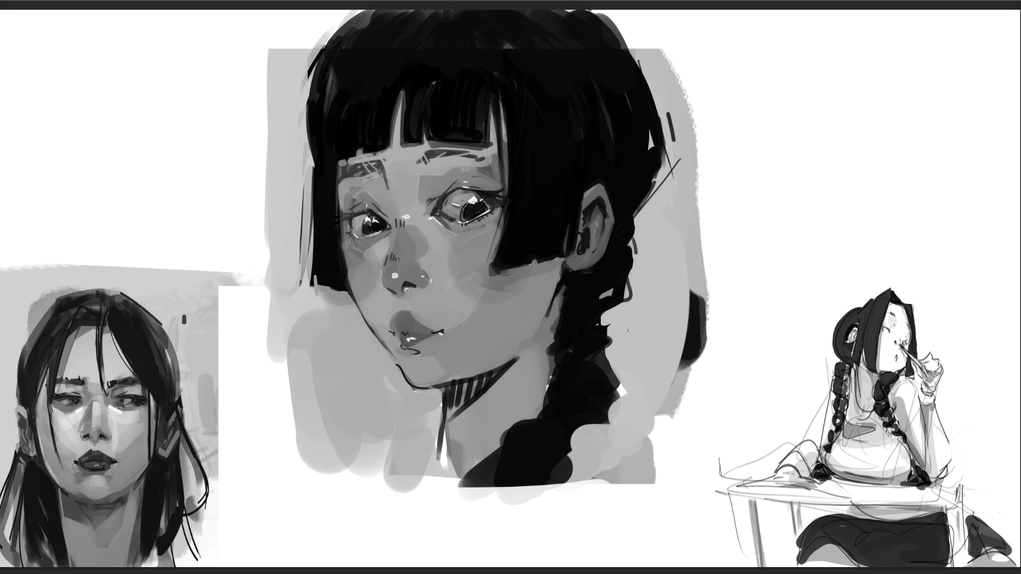
pyautogui.moveTo(421, 97)
pyautogui.mouseDown()
pyautogui.moveTo(480, 100)
pyautogui.moveTo(621, 76)
pyautogui.mouseUp()
pyautogui.moveTo(381, 114); pyautogui.dragTo(355, 120)
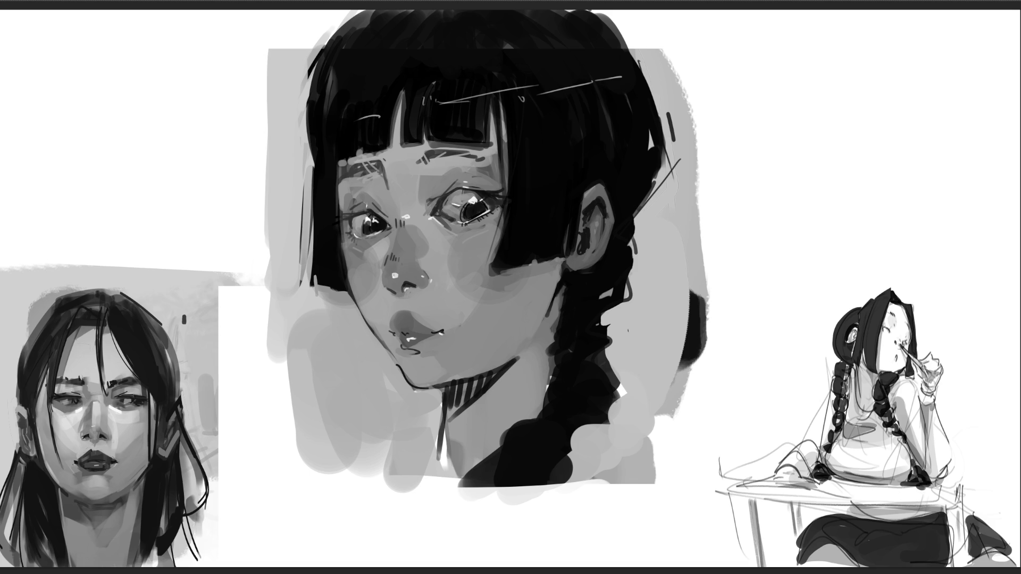
# Darken hair strands, the bottom of the bangs and the hair's left edge
pyautogui.moveTo(409, 85)
pyautogui.mouseDown()
pyautogui.moveTo(405, 135)
pyautogui.moveTo(403, 126)
pyautogui.moveTo(415, 128)
pyautogui.mouseUp()
pyautogui.moveTo(491, 110); pyautogui.dragTo(491, 143)
pyautogui.moveTo(494, 108)
pyautogui.mouseDown()
pyautogui.moveTo(504, 215)
pyautogui.moveTo(502, 190)
pyautogui.mouseUp()
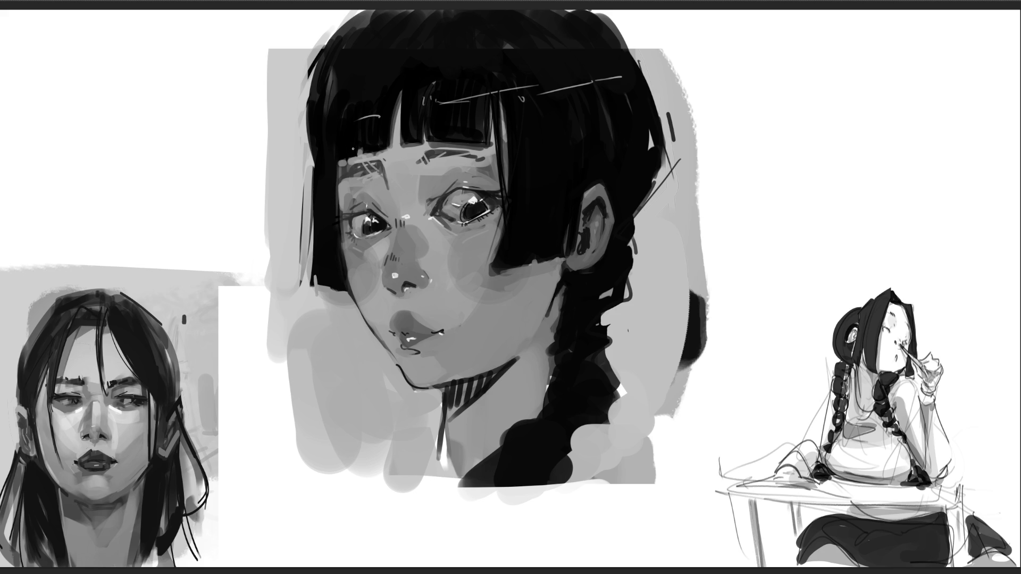
pyautogui.moveTo(362, 146)
pyautogui.mouseDown()
pyautogui.moveTo(361, 156)
pyautogui.moveTo(392, 146)
pyautogui.mouseUp()
pyautogui.moveTo(326, 39); pyautogui.dragTo(302, 157)
pyautogui.moveTo(338, 31)
pyautogui.mouseDown()
pyautogui.moveTo(305, 143)
pyautogui.moveTo(301, 293)
pyautogui.mouseUp()
# Try thin dark strokes along the hair edge and below the ear, undoing each attempt
pyautogui.hotkey('ctrl', 'z')
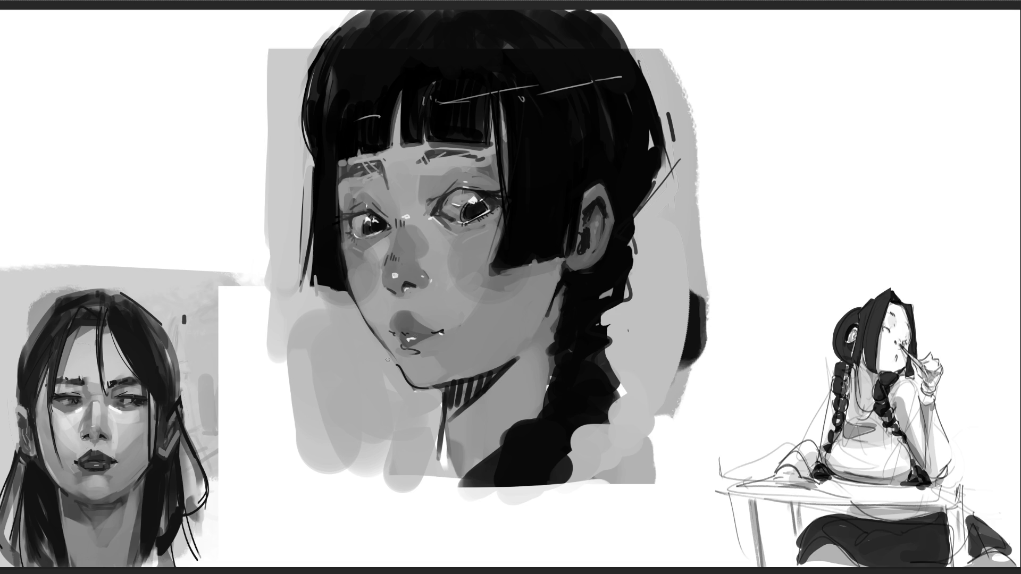
pyautogui.moveTo(506, 125); pyautogui.dragTo(466, 319)
pyautogui.hotkey('ctrl', 'z')
pyautogui.moveTo(509, 164); pyautogui.dragTo(480, 310)
pyautogui.hotkey('ctrl', 'z')
pyautogui.moveTo(563, 269); pyautogui.dragTo(549, 310)
pyautogui.hotkey('ctrl', 'z')
# Darken the braid's left and right edges with dark curved strokes
pyautogui.moveTo(552, 372)
pyautogui.mouseDown()
pyautogui.moveTo(538, 418)
pyautogui.moveTo(498, 442)
pyautogui.mouseUp()
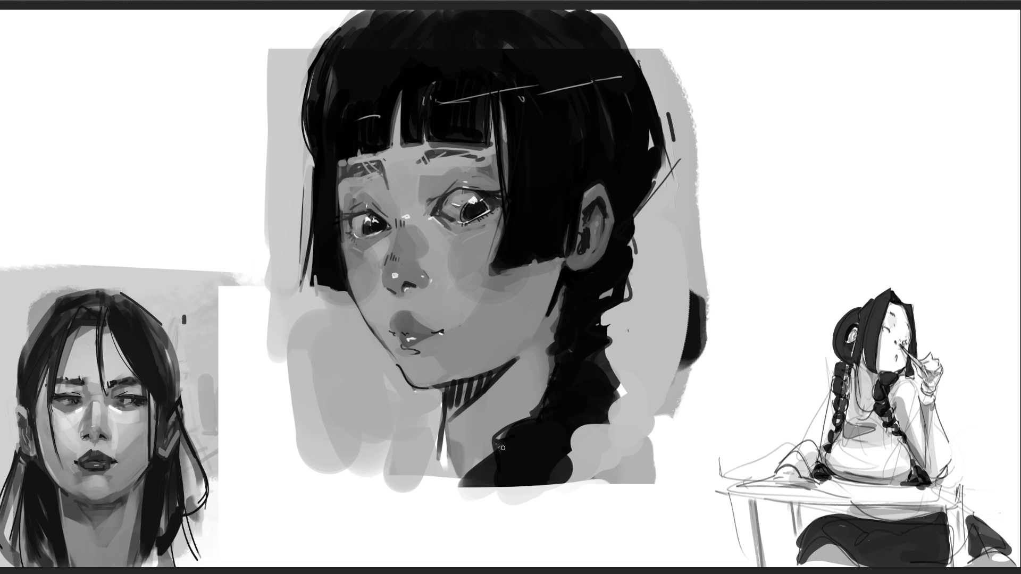
pyautogui.moveTo(571, 441); pyautogui.dragTo(579, 458)
pyautogui.moveTo(620, 364)
pyautogui.mouseDown()
pyautogui.moveTo(628, 392)
pyautogui.moveTo(594, 430)
pyautogui.mouseUp()
pyautogui.moveTo(596, 348); pyautogui.dragTo(598, 420)
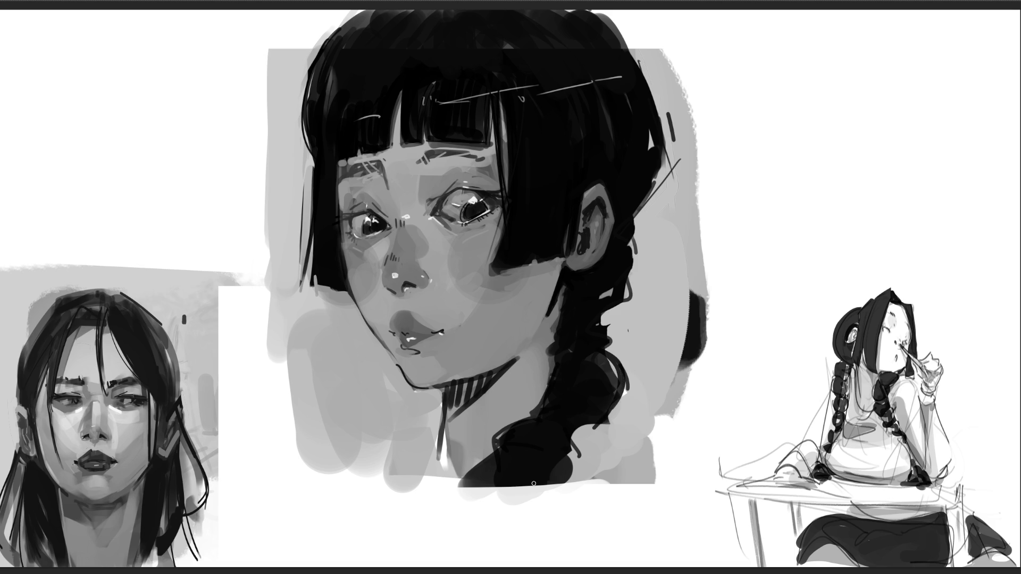
# Redraw the neck line darker and thicker and hatch the shadow under the jaw
pyautogui.moveTo(437, 464)
pyautogui.mouseDown()
pyautogui.moveTo(445, 391)
pyautogui.moveTo(442, 458)
pyautogui.mouseUp()
pyautogui.moveTo(499, 371)
pyautogui.mouseDown()
pyautogui.moveTo(449, 399)
pyautogui.moveTo(451, 417)
pyautogui.moveTo(457, 406)
pyautogui.mouseUp()
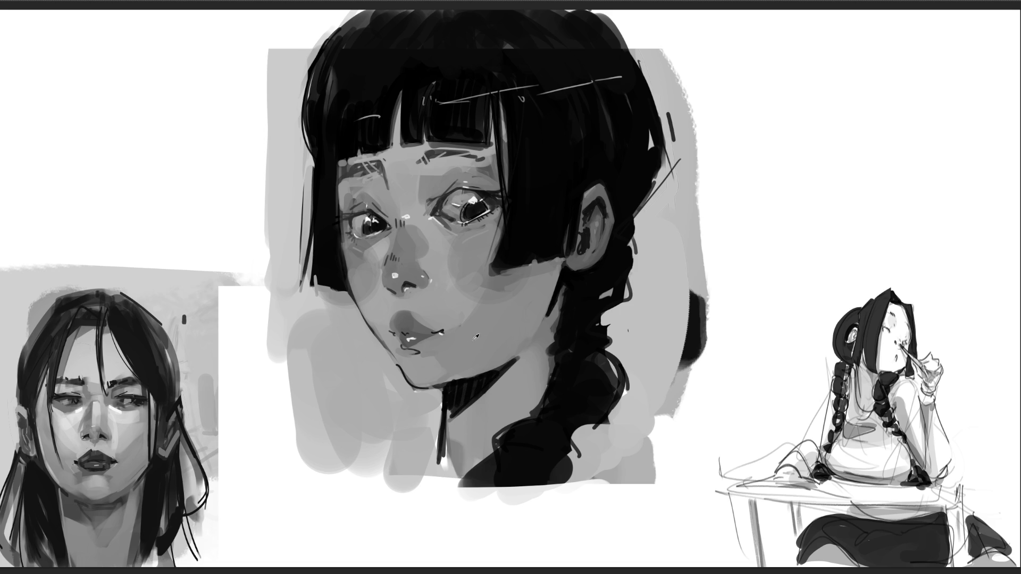
pyautogui.hotkey('ctrl', 'z')
pyautogui.moveTo(455, 402); pyautogui.dragTo(454, 410)
# Add light neck strokes and a white ear highlight, then shade the nose bridge
pyautogui.moveTo(519, 375); pyautogui.dragTo(513, 387)
pyautogui.moveTo(522, 384); pyautogui.dragTo(523, 397)
pyautogui.hotkey('ctrl', 'z')
pyautogui.moveTo(597, 221); pyautogui.dragTo(598, 234)
pyautogui.hotkey('ctrl', '-')
pyautogui.hotkey('ctrl', '-')
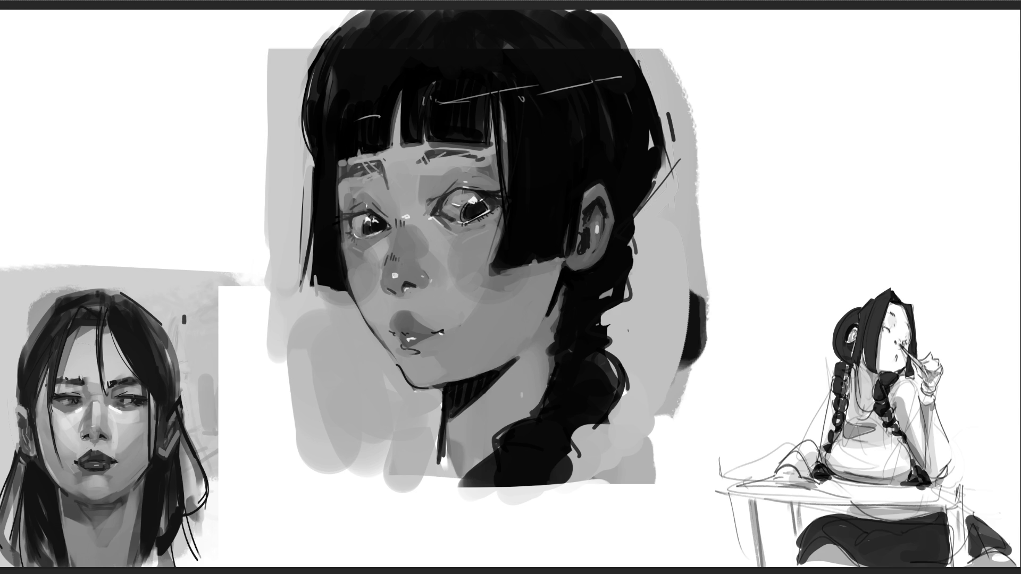
pyautogui.moveTo(429, 218)
pyautogui.mouseDown()
pyautogui.moveTo(407, 242)
pyautogui.moveTo(449, 285)
pyautogui.mouseUp()
# Keep the nose-bridge shading, drop a trial patch by the left eye, and brush the hair's top band
pyautogui.hotkey('ctrl', 'z')
pyautogui.hotkey('ctrl', 'shift', 'z')
pyautogui.hotkey('ctrl', 'z')
pyautogui.hotkey('ctrl', 'shift', 'z')
pyautogui.moveTo(350, 183); pyautogui.dragTo(350, 202)
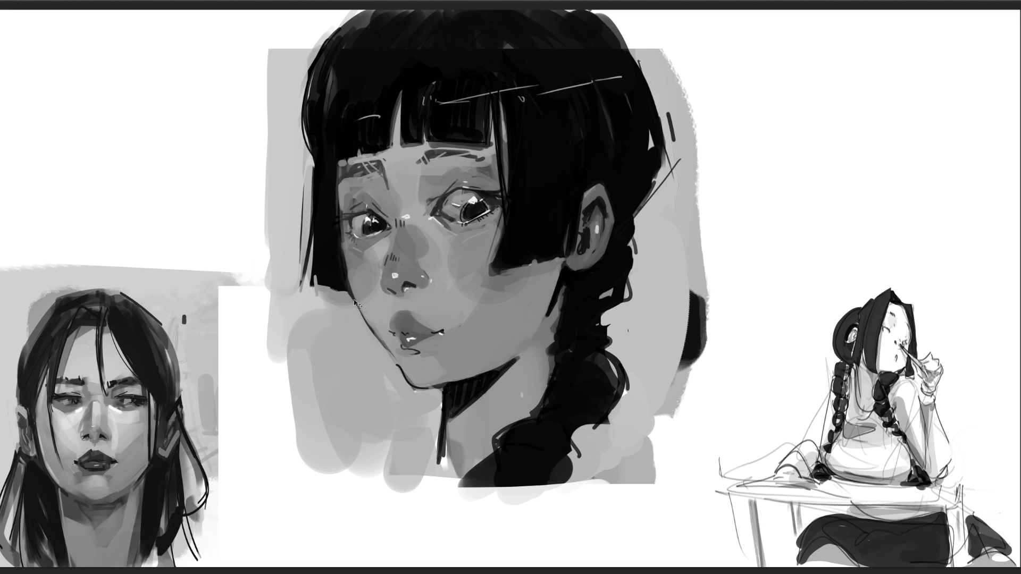
pyautogui.hotkey('ctrl', 'z')
pyautogui.hotkey('ctrl', 'z')
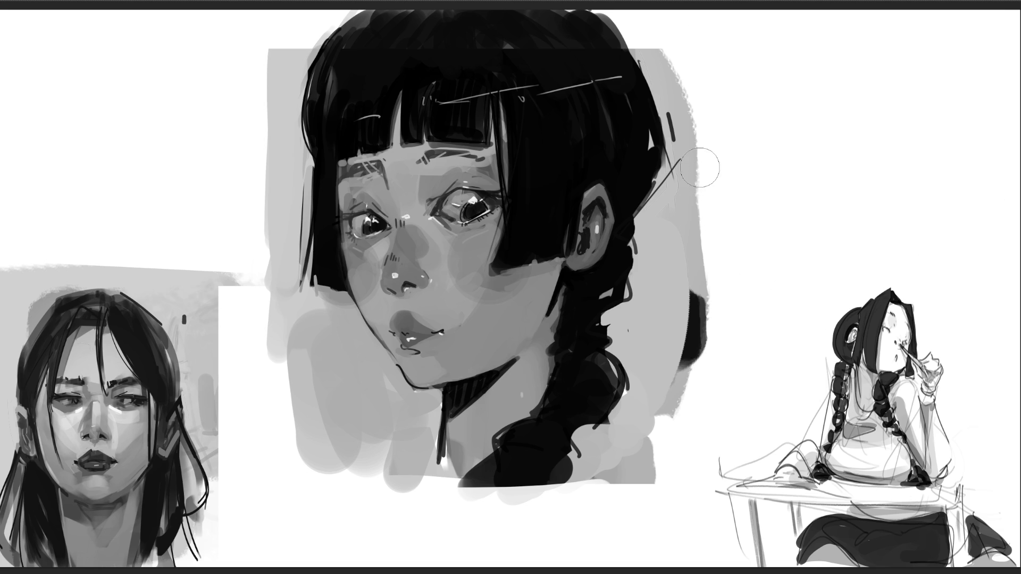
pyautogui.moveTo(502, 43)
pyautogui.mouseDown()
pyautogui.moveTo(611, 39)
pyautogui.moveTo(540, 32)
pyautogui.moveTo(367, 53)
pyautogui.moveTo(420, 34)
pyautogui.moveTo(362, 22)
pyautogui.mouseUp()
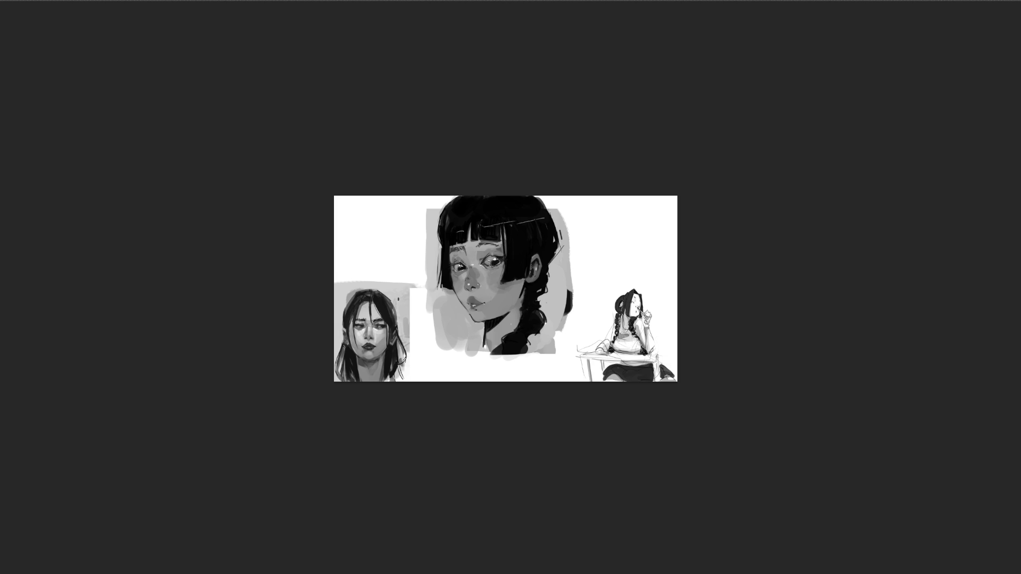
pyautogui.hotkey('ctrl', '0')
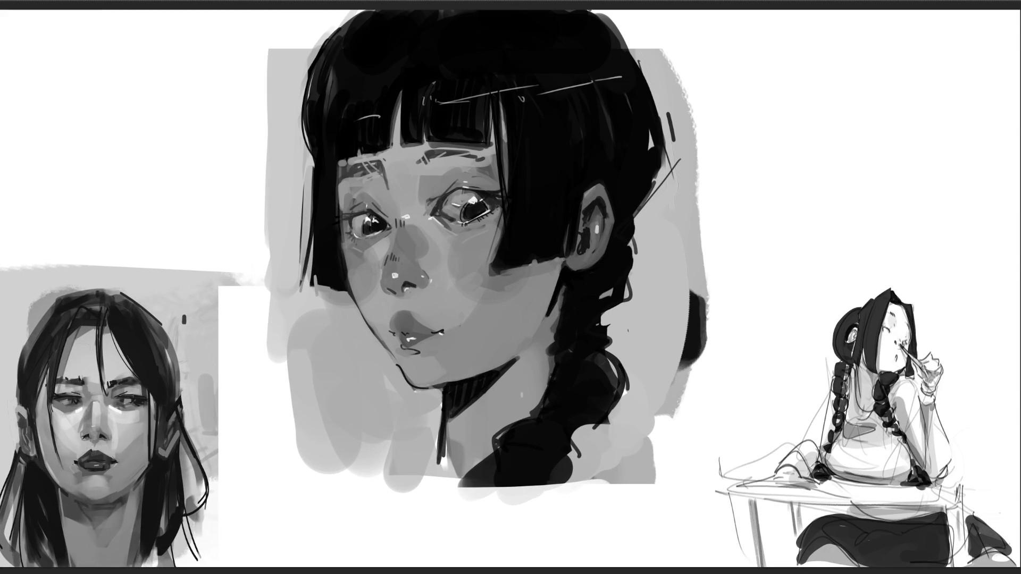
pyautogui.hotkey('ctrl', 't')
pyautogui.press('Return')
# Free-transform the bangs-and-braid portrait smaller, place it top-left, adjust its size and commit
pyautogui.hotkey('ctrl', 't')
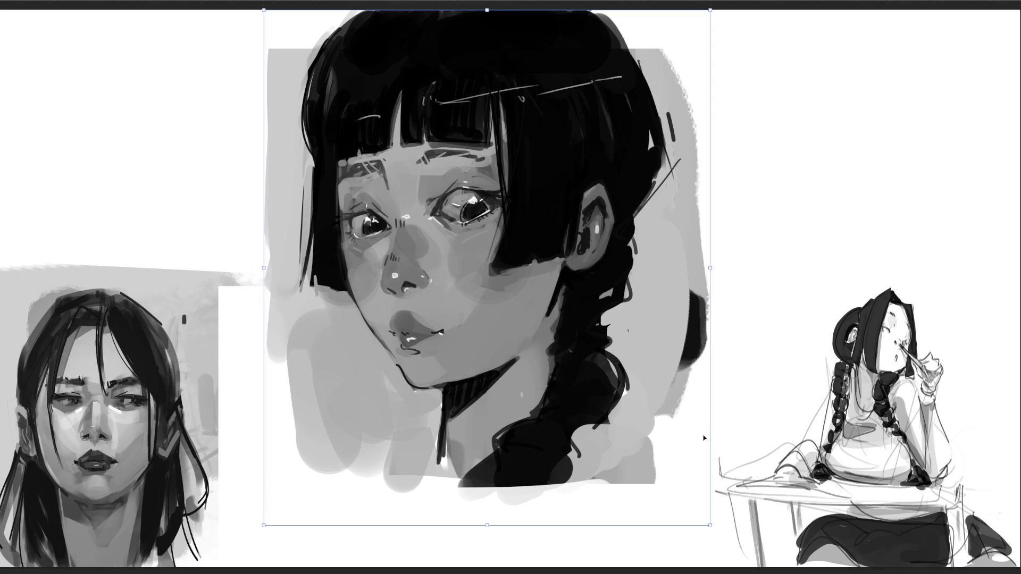
pyautogui.moveTo(709, 525); pyautogui.dragTo(480, 259)
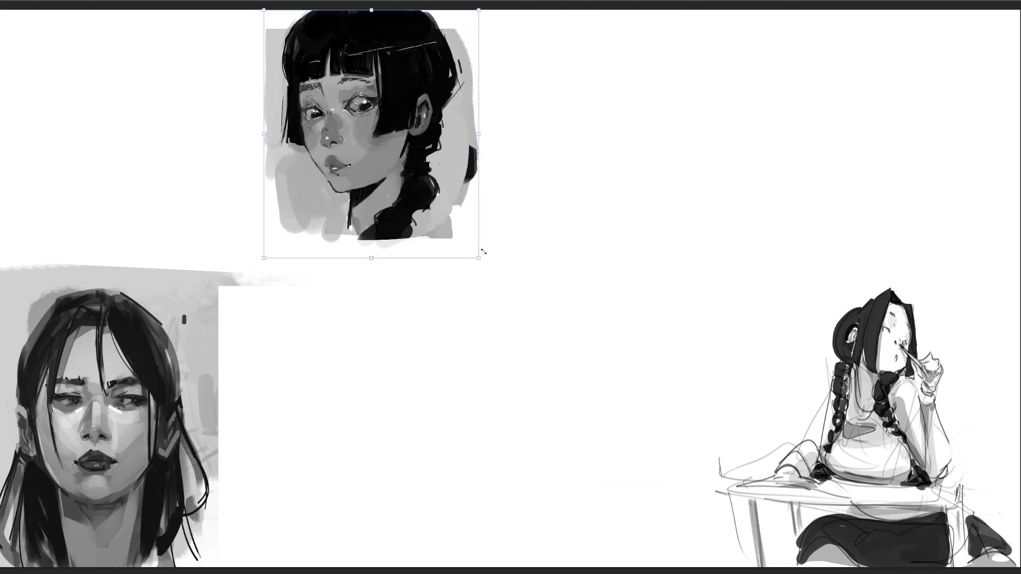
pyautogui.moveTo(428, 174); pyautogui.dragTo(172, 182)
pyautogui.moveTo(211, 256); pyautogui.dragTo(239, 290)
pyautogui.press('Return')
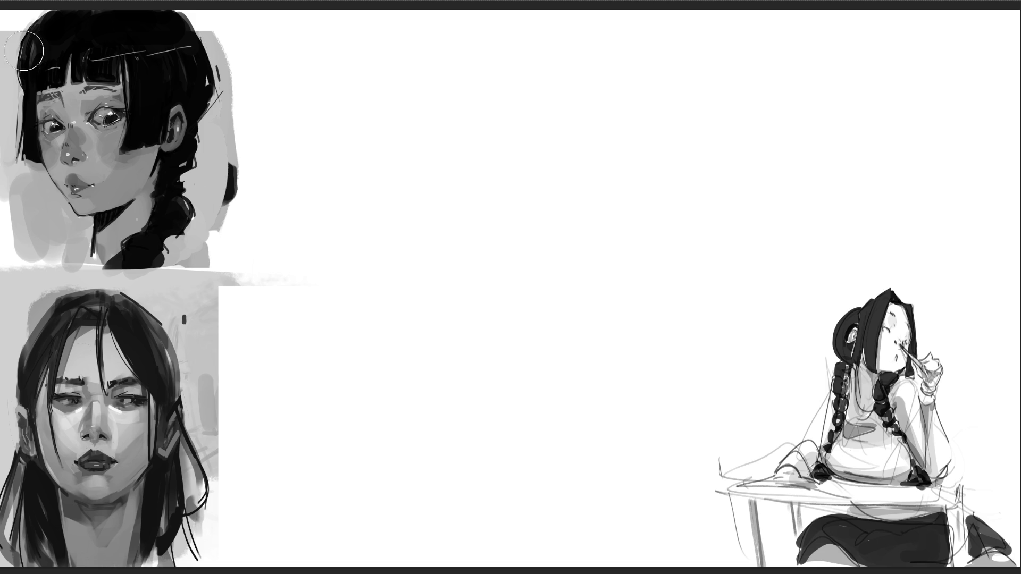
pyautogui.moveTo(311, 274); pyautogui.dragTo(1, 11)
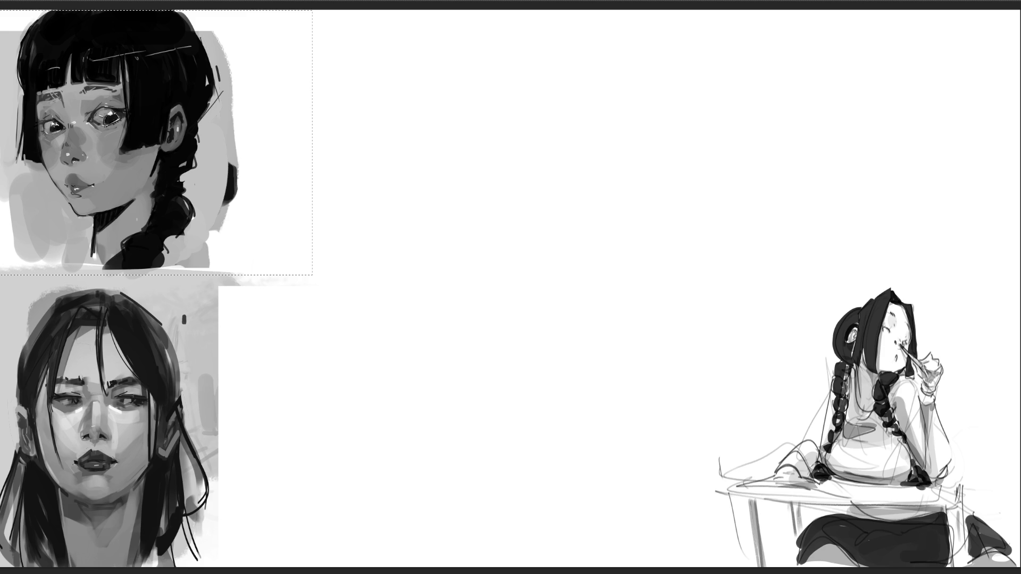
pyautogui.hotkey('ctrl', 'z')
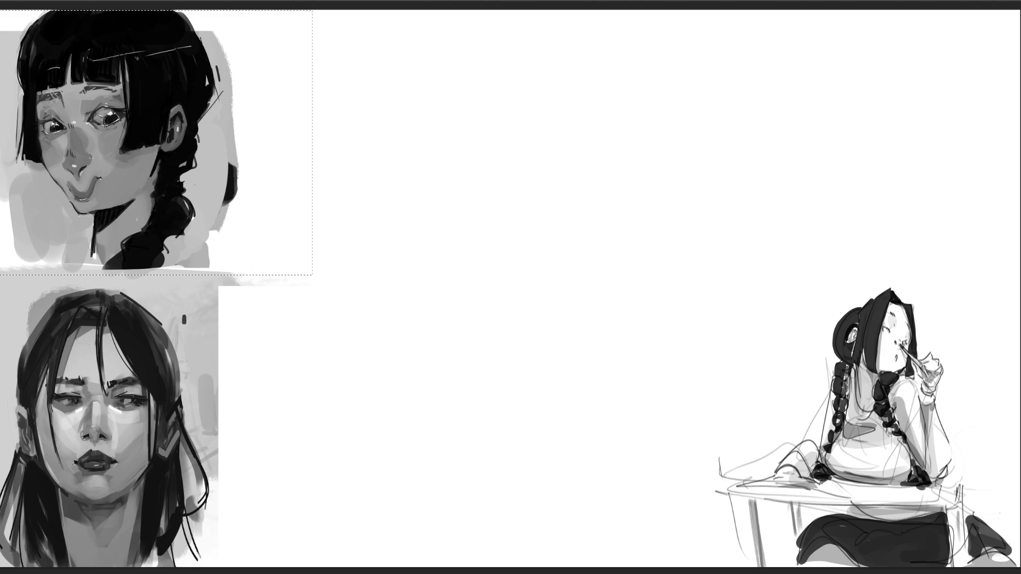
pyautogui.hotkey('ctrl', 'z')
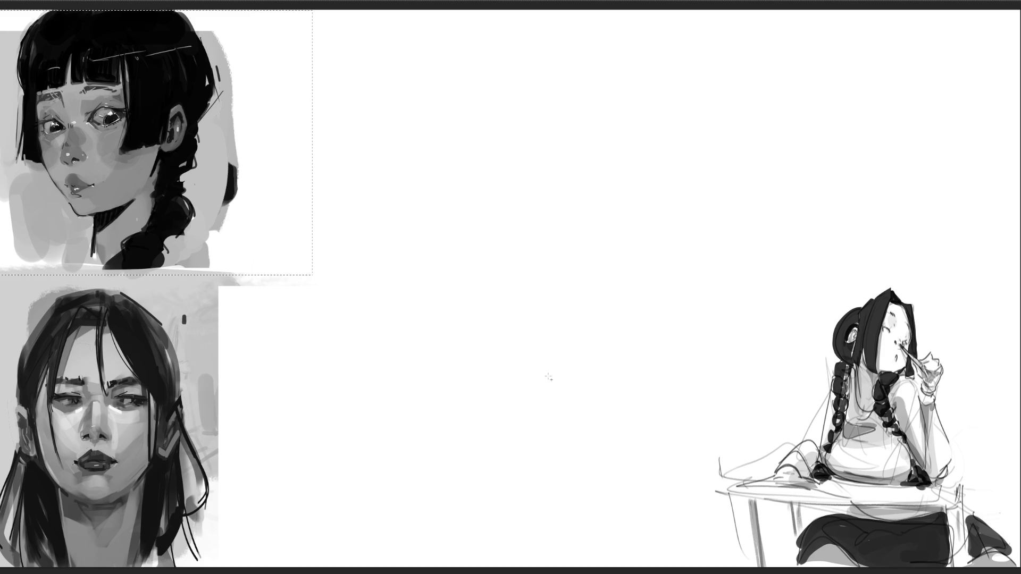
pyautogui.hotkey('ctrl', 'd')
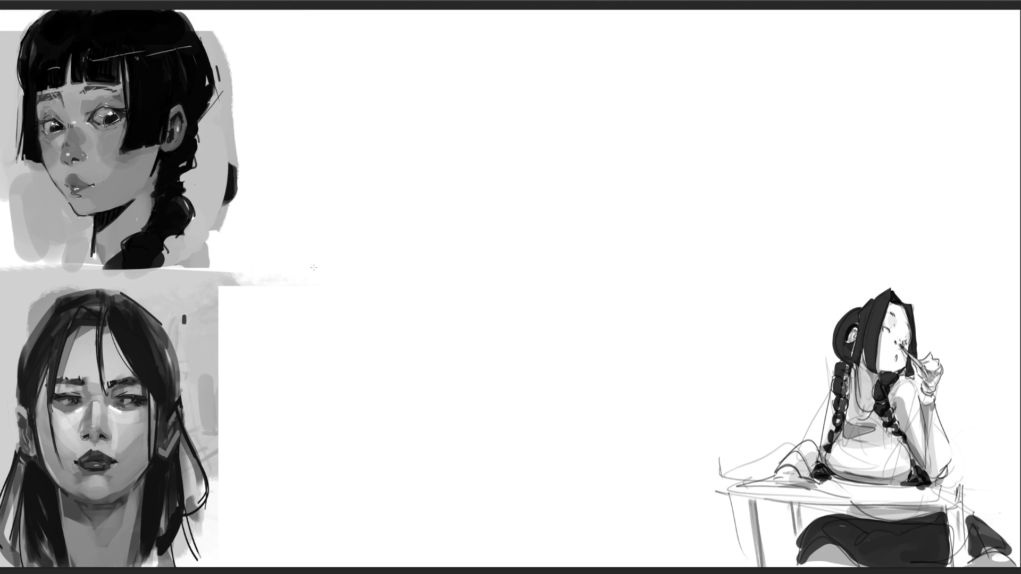
# Remove a stray glasses circle from the top-left face and switch to a much larger brush
pyautogui.moveTo(72, 150); pyautogui.dragTo(74, 149)
pyautogui.hotkey('ctrl', 'z')
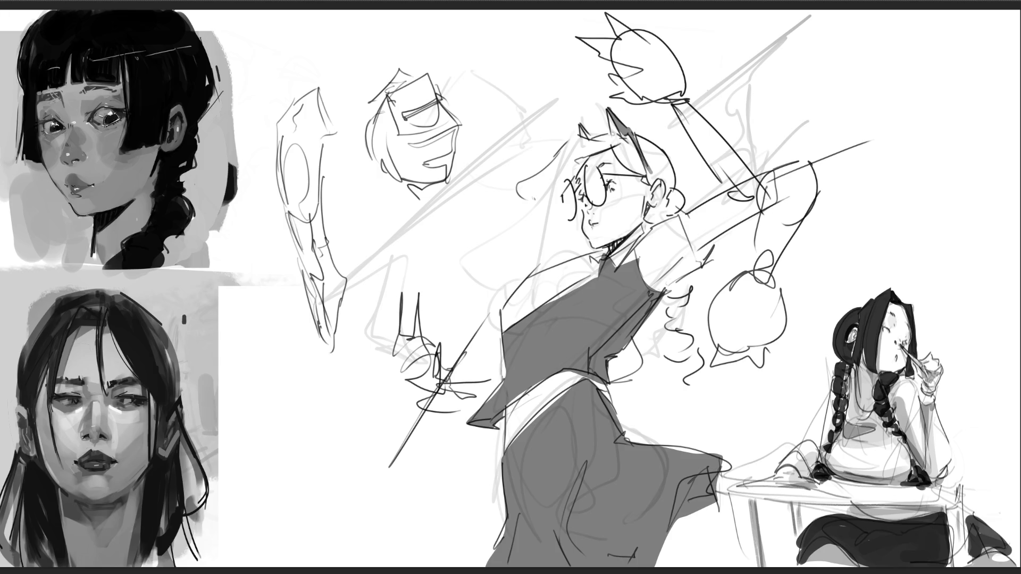
pyautogui.press(']')
pyautogui.press(']')
pyautogui.press(']')
# Paint grey tone over both fists, the torso's right edge, the waistband and the raised arm
pyautogui.moveTo(647, 61); pyautogui.dragTo(686, 66)
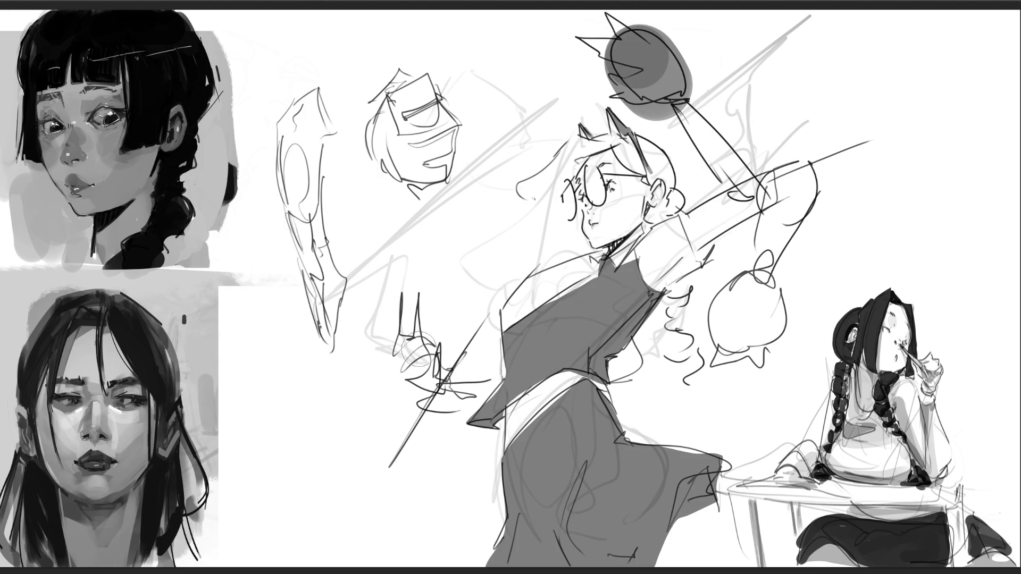
pyautogui.moveTo(407, 340); pyautogui.dragTo(431, 388)
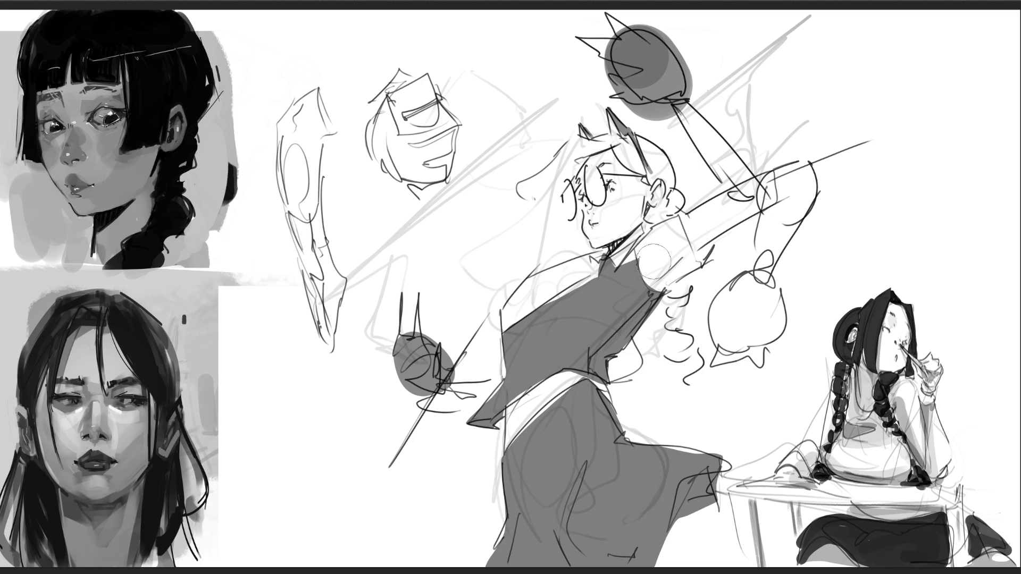
pyautogui.moveTo(645, 313)
pyautogui.mouseDown()
pyautogui.moveTo(587, 354)
pyautogui.moveTo(590, 367)
pyautogui.mouseUp()
pyautogui.moveTo(503, 414)
pyautogui.mouseDown()
pyautogui.moveTo(572, 369)
pyautogui.moveTo(585, 375)
pyautogui.moveTo(474, 423)
pyautogui.moveTo(571, 375)
pyautogui.moveTo(590, 386)
pyautogui.moveTo(577, 388)
pyautogui.moveTo(583, 344)
pyautogui.moveTo(618, 350)
pyautogui.mouseUp()
pyautogui.moveTo(710, 249)
pyautogui.mouseDown()
pyautogui.moveTo(679, 216)
pyautogui.moveTo(689, 226)
pyautogui.mouseUp()
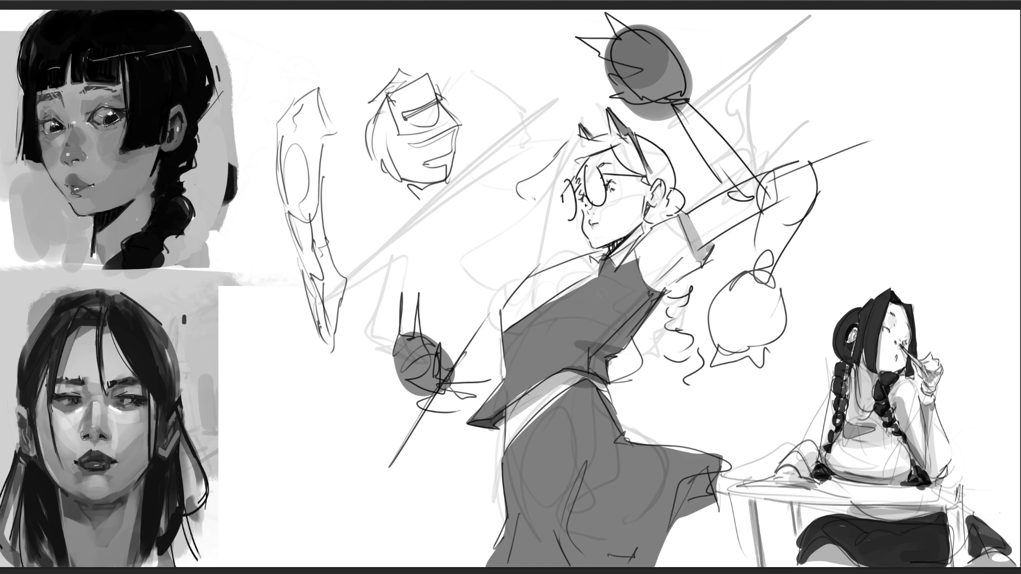
pyautogui.moveTo(507, 322)
pyautogui.mouseDown()
pyautogui.moveTo(553, 293)
pyautogui.moveTo(535, 303)
pyautogui.moveTo(556, 314)
pyautogui.mouseUp()
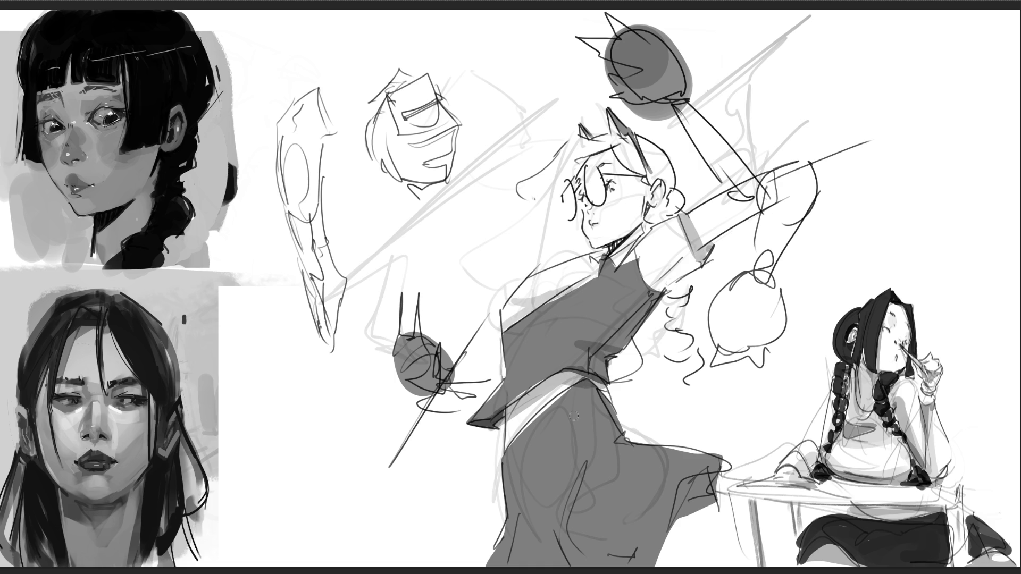
pyautogui.hotkey('ctrl', 'z')
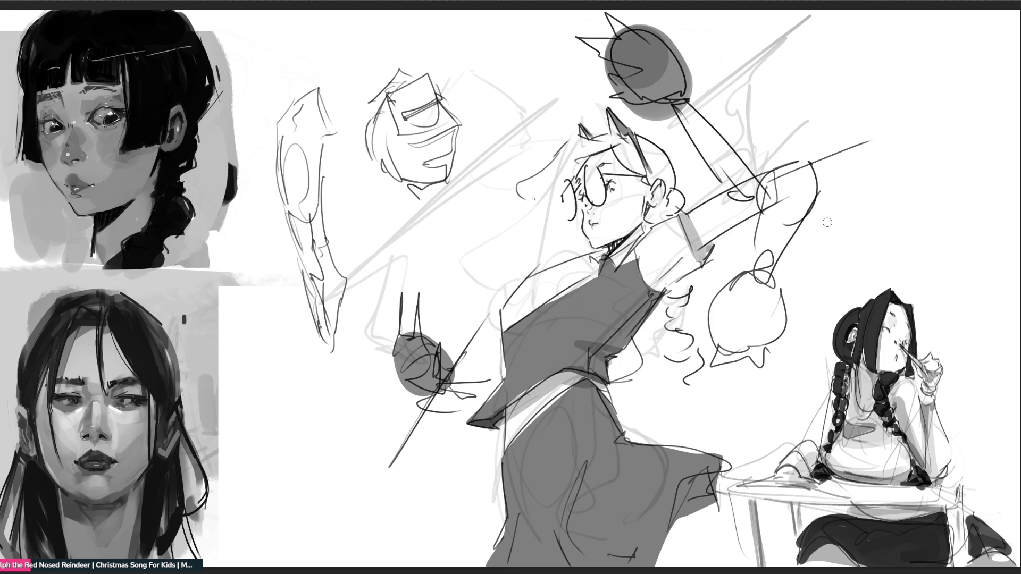
# With a large eraser, remove the diagonal guide line, spike strokes, construction strokes and extra fist edges
pyautogui.press(']')
pyautogui.press(']')
pyautogui.press(']')
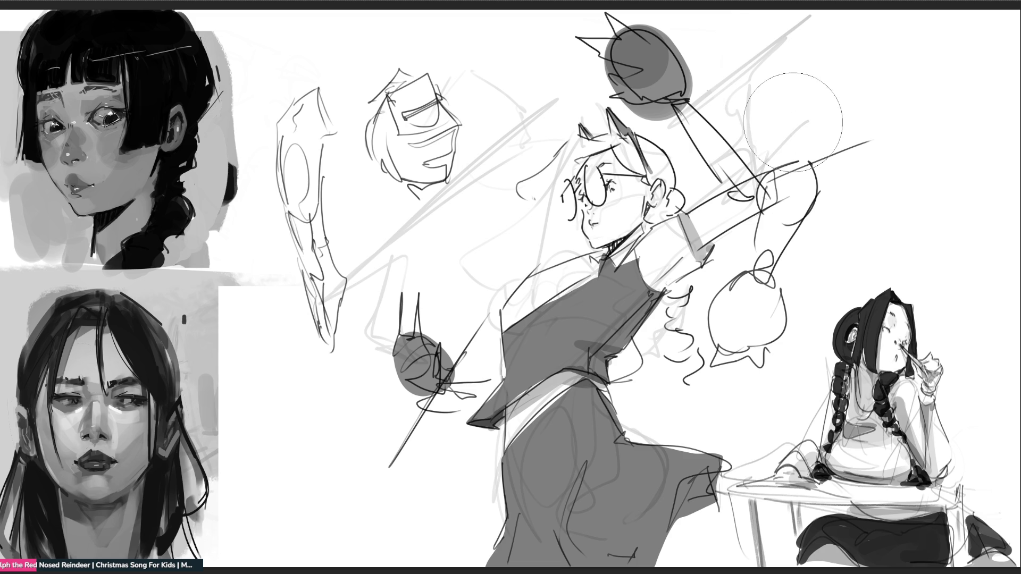
pyautogui.moveTo(793, 122)
pyautogui.mouseDown()
pyautogui.moveTo(798, 55)
pyautogui.moveTo(766, 91)
pyautogui.moveTo(816, 154)
pyautogui.moveTo(821, 177)
pyautogui.moveTo(757, 228)
pyautogui.moveTo(752, 376)
pyautogui.moveTo(773, 331)
pyautogui.mouseUp()
pyautogui.moveTo(526, 234)
pyautogui.mouseDown()
pyautogui.moveTo(492, 232)
pyautogui.moveTo(476, 251)
pyautogui.moveTo(484, 242)
pyautogui.moveTo(445, 228)
pyautogui.moveTo(426, 324)
pyautogui.mouseUp()
pyautogui.moveTo(379, 469)
pyautogui.mouseDown()
pyautogui.moveTo(371, 421)
pyautogui.moveTo(389, 474)
pyautogui.mouseUp()
pyautogui.moveTo(376, 260)
pyautogui.mouseDown()
pyautogui.moveTo(324, 349)
pyautogui.moveTo(440, 240)
pyautogui.moveTo(512, 102)
pyautogui.mouseUp()
pyautogui.moveTo(501, 68)
pyautogui.mouseDown()
pyautogui.moveTo(558, 69)
pyautogui.moveTo(551, 57)
pyautogui.moveTo(675, 37)
pyautogui.moveTo(729, 45)
pyautogui.moveTo(692, 21)
pyautogui.mouseUp()
pyautogui.moveTo(372, 303)
pyautogui.mouseDown()
pyautogui.moveTo(346, 360)
pyautogui.moveTo(401, 451)
pyautogui.mouseUp()
pyautogui.moveTo(399, 304)
pyautogui.mouseDown()
pyautogui.moveTo(417, 281)
pyautogui.moveTo(410, 225)
pyautogui.moveTo(435, 324)
pyautogui.moveTo(425, 266)
pyautogui.mouseUp()
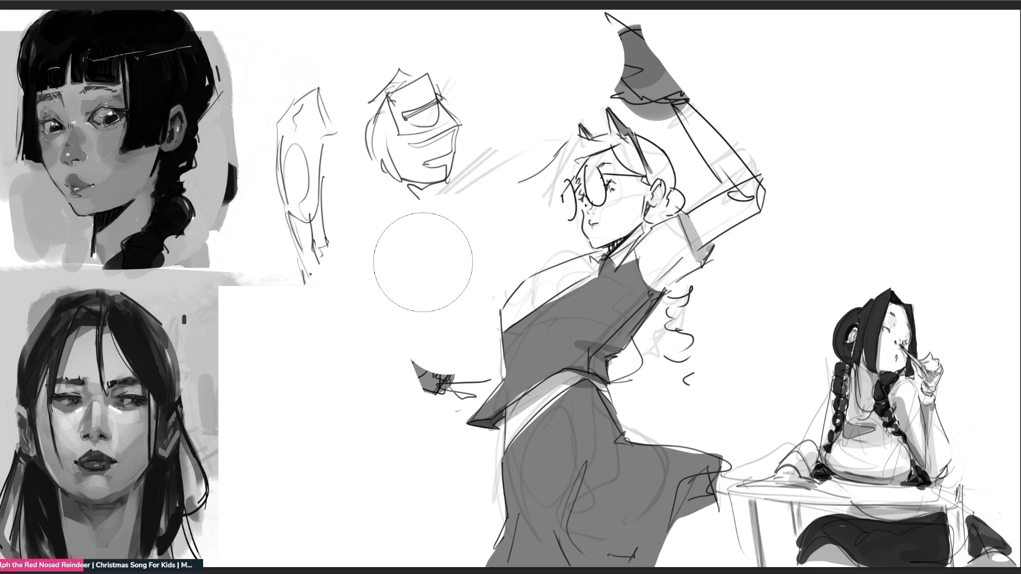
pyautogui.press('[')
pyautogui.press('[')
pyautogui.press('[')
# Draw a new shoulder curve, erase the elbow hook, and add a dark strand beside the glasses
pyautogui.moveTo(533, 270); pyautogui.dragTo(575, 254)
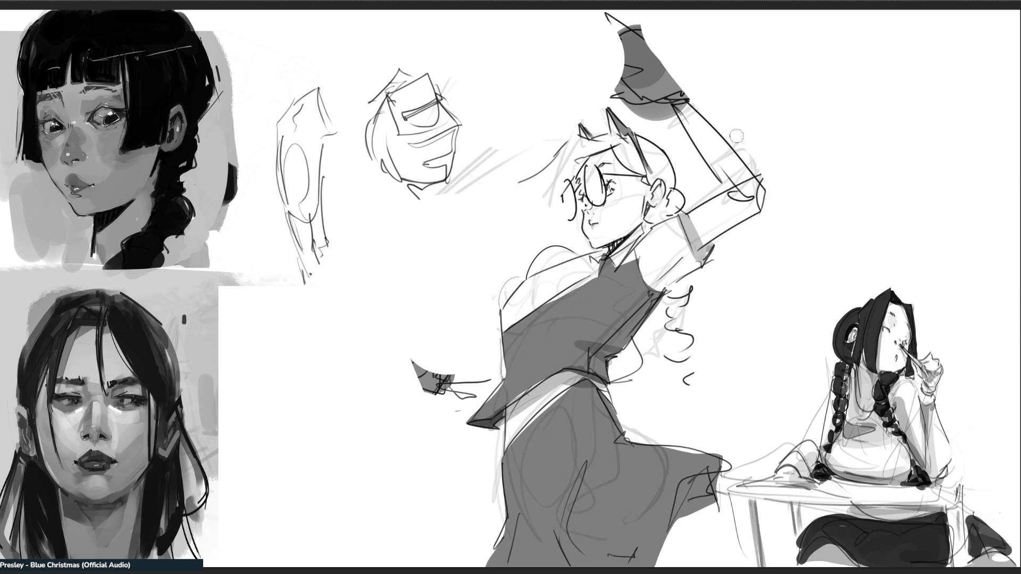
pyautogui.moveTo(725, 159)
pyautogui.mouseDown()
pyautogui.moveTo(711, 145)
pyautogui.moveTo(756, 201)
pyautogui.mouseUp()
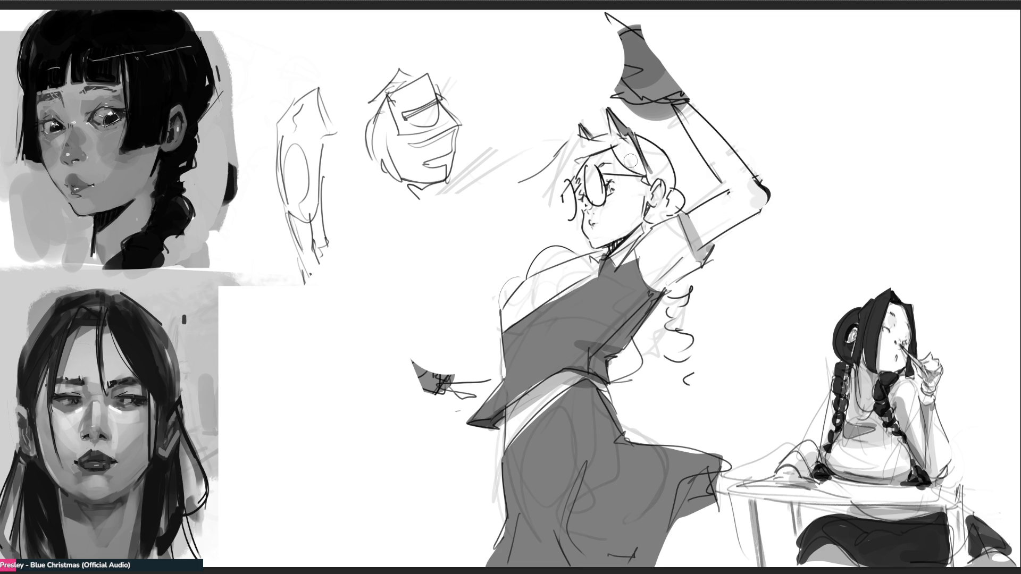
pyautogui.moveTo(508, 187); pyautogui.dragTo(545, 206)
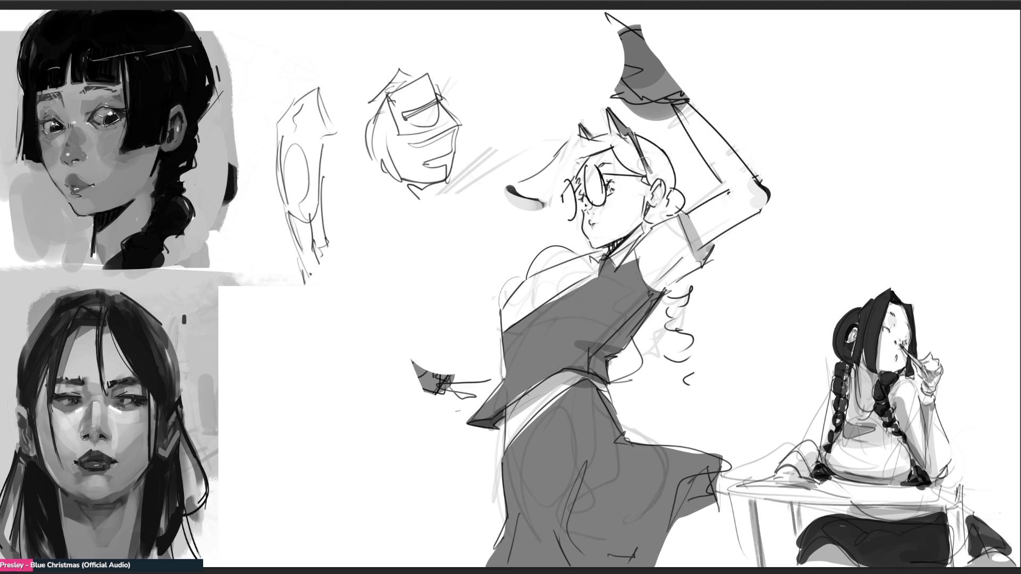
# Erase the old head sketch and grey hatching left of the glasses figure
pyautogui.moveTo(444, 108)
pyautogui.mouseDown()
pyautogui.moveTo(492, 108)
pyautogui.moveTo(376, 110)
pyautogui.moveTo(326, 125)
pyautogui.mouseUp()
pyautogui.moveTo(387, 95)
pyautogui.mouseDown()
pyautogui.moveTo(422, 137)
pyautogui.moveTo(479, 118)
pyautogui.mouseUp()
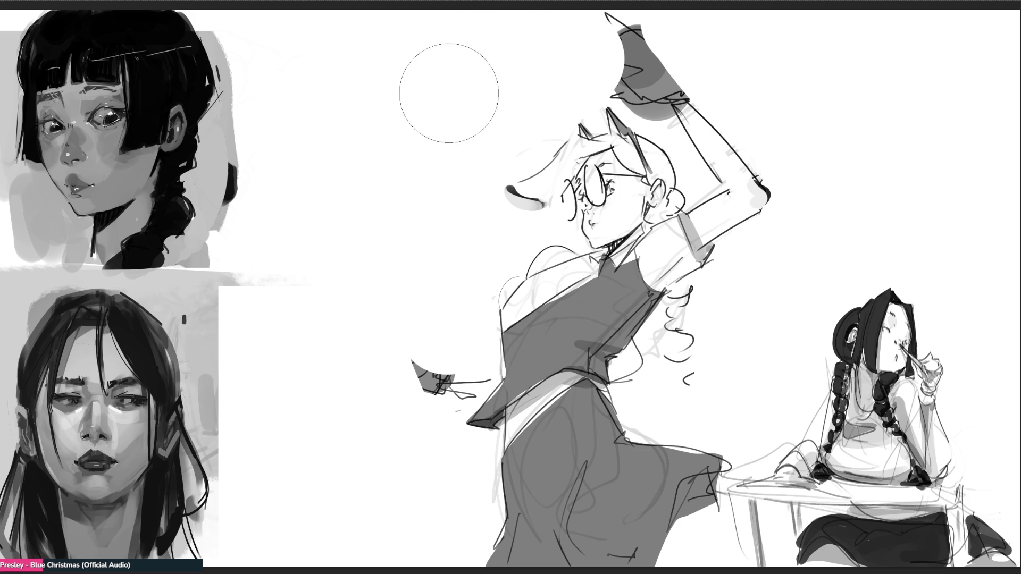
pyautogui.press('e')
# Sketch a new head outline with side curves, construction lines, bottom edge, nose and mouth
pyautogui.moveTo(322, 130); pyautogui.dragTo(402, 64)
pyautogui.moveTo(416, 66); pyautogui.dragTo(435, 122)
pyautogui.moveTo(318, 140)
pyautogui.mouseDown()
pyautogui.moveTo(313, 156)
pyautogui.moveTo(369, 177)
pyautogui.mouseUp()
pyautogui.moveTo(453, 125); pyautogui.dragTo(432, 162)
pyautogui.moveTo(329, 94)
pyautogui.mouseDown()
pyautogui.moveTo(324, 127)
pyautogui.moveTo(328, 89)
pyautogui.moveTo(387, 22)
pyautogui.mouseUp()
pyautogui.moveTo(427, 32); pyautogui.dragTo(448, 121)
pyautogui.moveTo(304, 65)
pyautogui.mouseDown()
pyautogui.moveTo(293, 47)
pyautogui.moveTo(274, 67)
pyautogui.mouseUp()
pyautogui.moveTo(289, 81); pyautogui.dragTo(286, 85)
pyautogui.moveTo(335, 172)
pyautogui.mouseDown()
pyautogui.moveTo(356, 190)
pyautogui.moveTo(430, 163)
pyautogui.moveTo(424, 184)
pyautogui.mouseUp()
pyautogui.moveTo(353, 194)
pyautogui.mouseDown()
pyautogui.moveTo(426, 193)
pyautogui.moveTo(364, 216)
pyautogui.mouseUp()
pyautogui.moveTo(364, 214)
pyautogui.mouseDown()
pyautogui.moveTo(393, 207)
pyautogui.moveTo(396, 239)
pyautogui.moveTo(372, 241)
pyautogui.moveTo(396, 239)
pyautogui.moveTo(389, 246)
pyautogui.moveTo(322, 209)
pyautogui.moveTo(373, 257)
pyautogui.moveTo(439, 258)
pyautogui.mouseUp()
# Sketch the new figure's chin, side hair hatching, ear, jaw loop, body line and pointed hand
pyautogui.moveTo(427, 222); pyautogui.dragTo(449, 211)
pyautogui.moveTo(342, 212); pyautogui.dragTo(347, 221)
pyautogui.moveTo(461, 158)
pyautogui.mouseDown()
pyautogui.moveTo(457, 211)
pyautogui.moveTo(459, 195)
pyautogui.mouseUp()
pyautogui.moveTo(455, 165)
pyautogui.mouseDown()
pyautogui.moveTo(445, 213)
pyautogui.moveTo(456, 216)
pyautogui.mouseUp()
pyautogui.moveTo(471, 175); pyautogui.dragTo(473, 203)
pyautogui.moveTo(324, 181)
pyautogui.mouseDown()
pyautogui.moveTo(318, 197)
pyautogui.moveTo(333, 203)
pyautogui.moveTo(317, 191)
pyautogui.mouseUp()
pyautogui.moveTo(336, 249)
pyautogui.mouseDown()
pyautogui.moveTo(351, 256)
pyautogui.moveTo(348, 283)
pyautogui.moveTo(330, 247)
pyautogui.moveTo(306, 249)
pyautogui.moveTo(250, 291)
pyautogui.moveTo(328, 426)
pyautogui.moveTo(340, 425)
pyautogui.mouseUp()
pyautogui.moveTo(463, 236)
pyautogui.mouseDown()
pyautogui.moveTo(476, 279)
pyautogui.moveTo(426, 369)
pyautogui.mouseUp()
pyautogui.moveTo(386, 410); pyautogui.dragTo(369, 419)
pyautogui.moveTo(475, 239)
pyautogui.mouseDown()
pyautogui.moveTo(475, 229)
pyautogui.moveTo(507, 286)
pyautogui.mouseUp()
pyautogui.moveTo(305, 249); pyautogui.dragTo(318, 242)
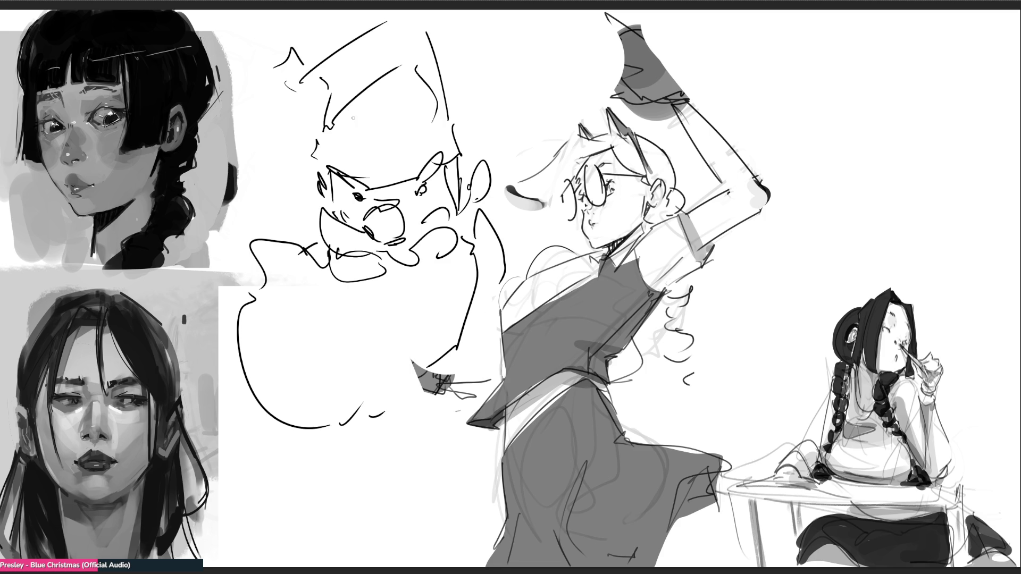
# Outline Santa's curly hair and hat brim, erase old construction lines, and fill the hat grey
pyautogui.moveTo(335, 121)
pyautogui.mouseDown()
pyautogui.moveTo(305, 133)
pyautogui.moveTo(321, 185)
pyautogui.moveTo(372, 117)
pyautogui.moveTo(452, 108)
pyautogui.mouseUp()
pyautogui.moveTo(459, 108)
pyautogui.mouseDown()
pyautogui.moveTo(483, 91)
pyautogui.moveTo(508, 145)
pyautogui.moveTo(474, 174)
pyautogui.mouseUp()
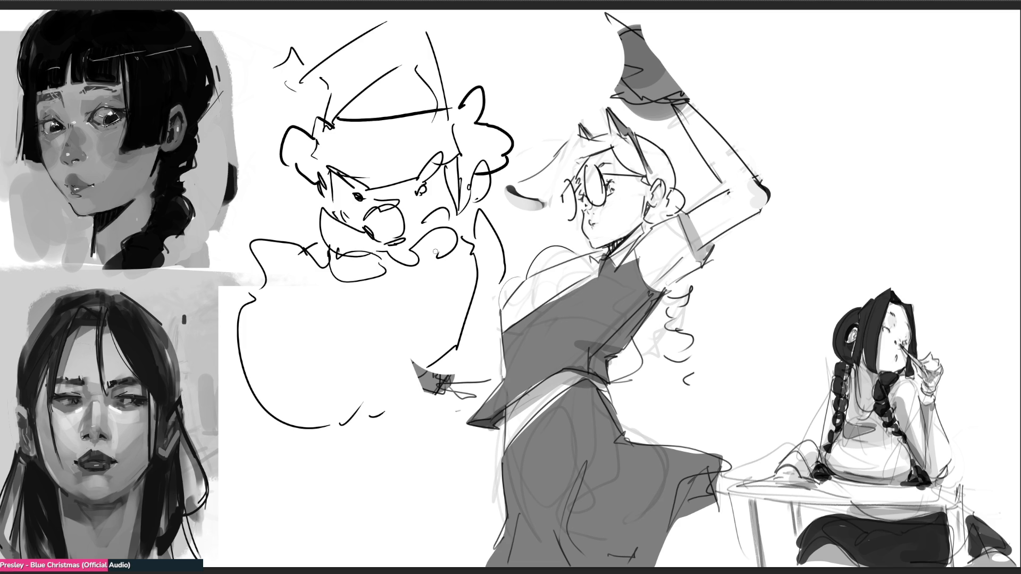
pyautogui.moveTo(415, 64)
pyautogui.mouseDown()
pyautogui.moveTo(440, 107)
pyautogui.moveTo(334, 115)
pyautogui.mouseUp()
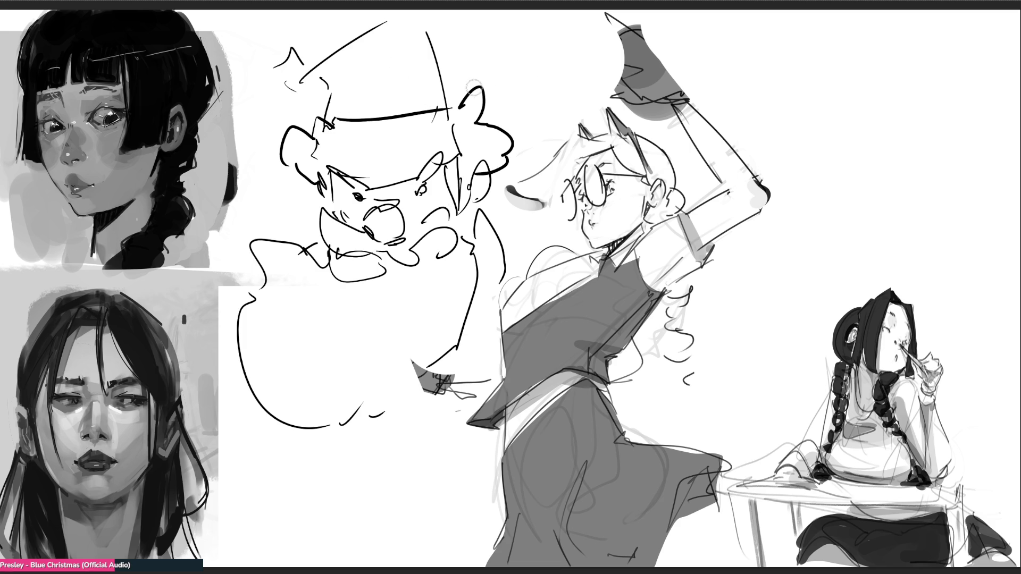
pyautogui.moveTo(307, 81)
pyautogui.mouseDown()
pyautogui.moveTo(400, 24)
pyautogui.moveTo(432, 60)
pyautogui.moveTo(393, 107)
pyautogui.moveTo(330, 114)
pyautogui.moveTo(407, 34)
pyautogui.moveTo(325, 109)
pyautogui.moveTo(406, 46)
pyautogui.moveTo(420, 96)
pyautogui.moveTo(412, 87)
pyautogui.moveTo(428, 93)
pyautogui.mouseUp()
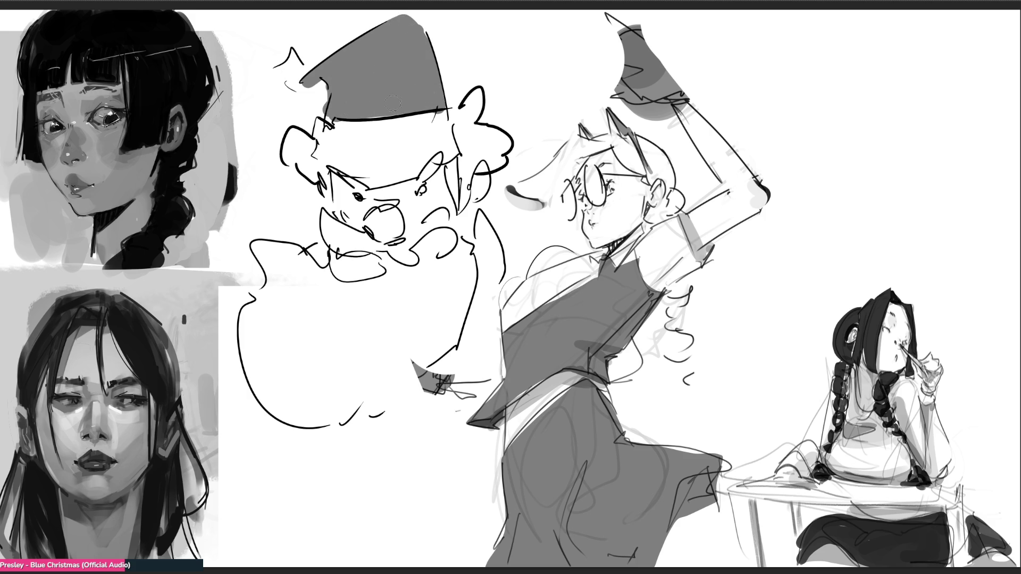
# Shade Santa's nose, cheeks and ear grey, then add a moustache curl and a line below the beard
pyautogui.moveTo(355, 214)
pyautogui.mouseDown()
pyautogui.moveTo(346, 218)
pyautogui.moveTo(436, 226)
pyautogui.moveTo(446, 214)
pyautogui.mouseUp()
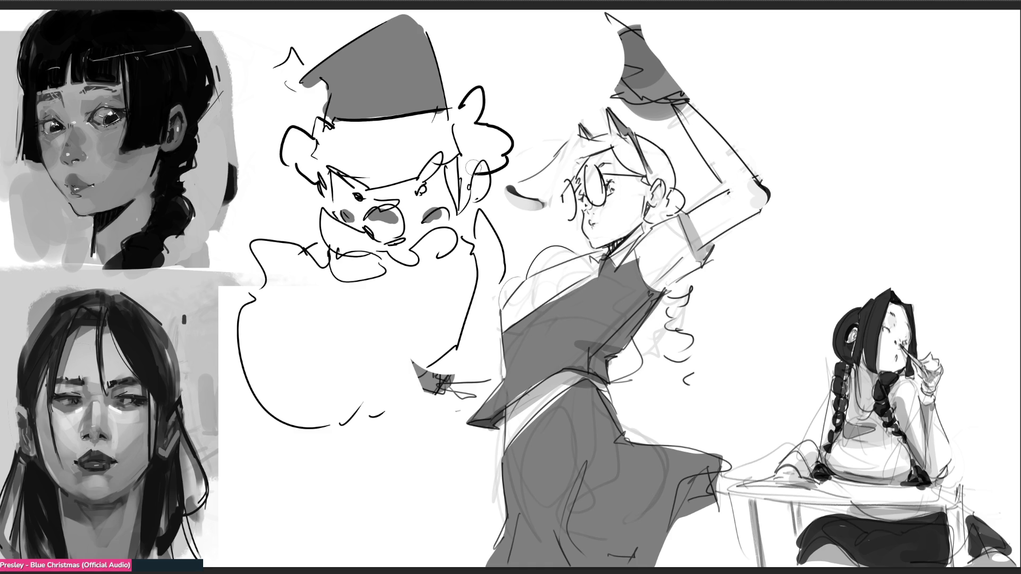
pyautogui.hotkey('ctrl', 'z')
pyautogui.hotkey('ctrl', 'z')
pyautogui.hotkey('ctrl', 'z')
pyautogui.moveTo(444, 211); pyautogui.dragTo(445, 218)
pyautogui.moveTo(384, 216)
pyautogui.mouseDown()
pyautogui.moveTo(387, 223)
pyautogui.moveTo(354, 223)
pyautogui.mouseUp()
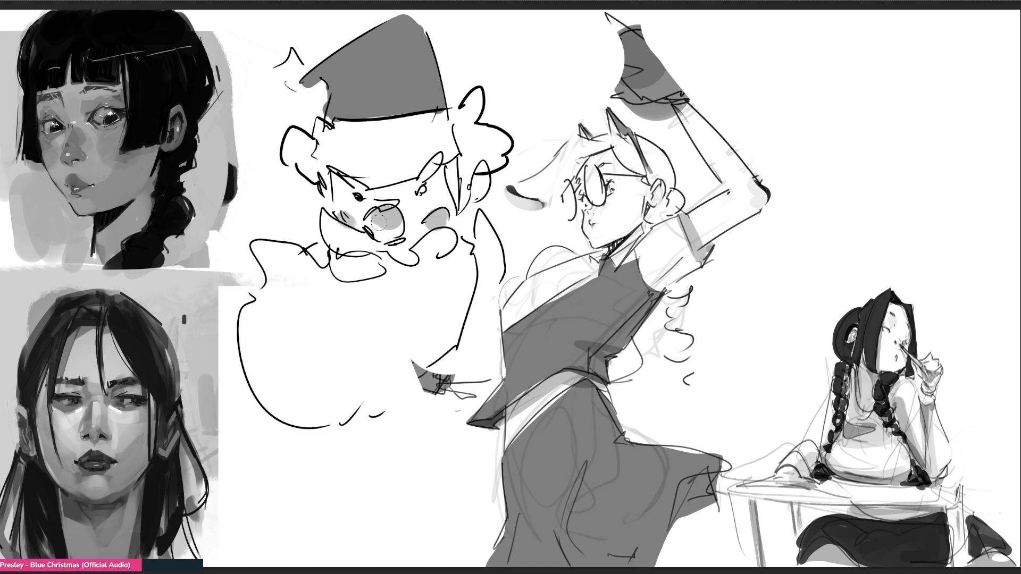
pyautogui.moveTo(479, 176); pyautogui.dragTo(483, 180)
pyautogui.moveTo(316, 175)
pyautogui.mouseDown()
pyautogui.moveTo(325, 205)
pyautogui.moveTo(341, 184)
pyautogui.moveTo(450, 193)
pyautogui.mouseUp()
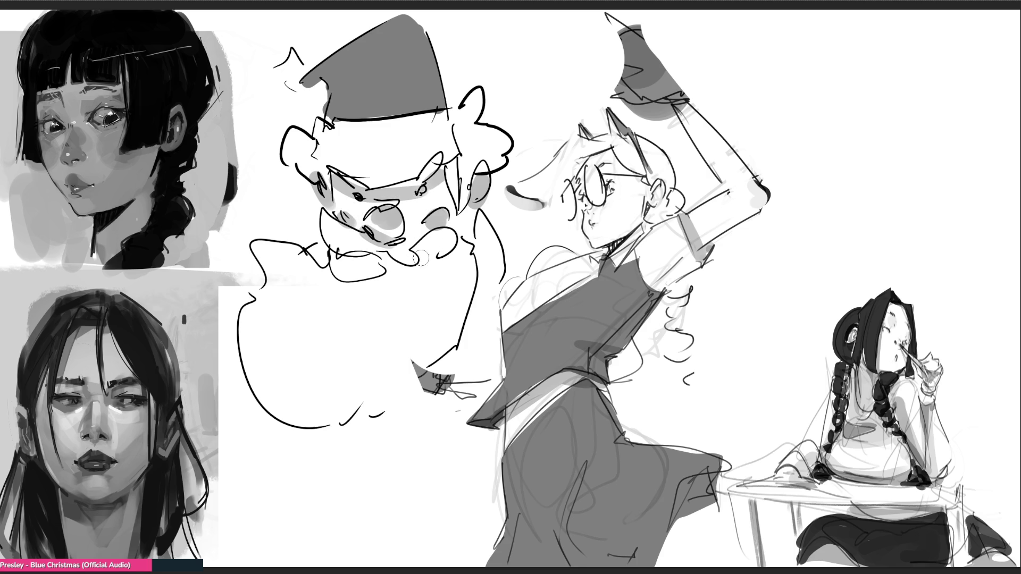
pyautogui.moveTo(435, 249)
pyautogui.mouseDown()
pyautogui.moveTo(386, 240)
pyautogui.moveTo(367, 260)
pyautogui.moveTo(379, 269)
pyautogui.mouseUp()
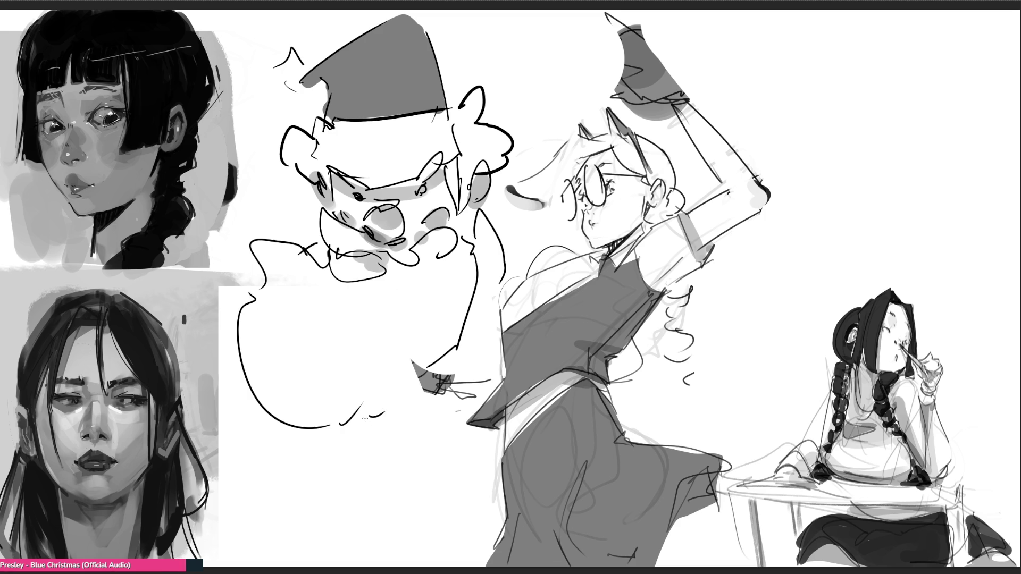
pyautogui.moveTo(360, 417); pyautogui.dragTo(323, 553)
# Draw and grey-fill Santa's two legs, erase a stray hair line, and begin a top-right sketch
pyautogui.moveTo(414, 399)
pyautogui.mouseDown()
pyautogui.moveTo(422, 402)
pyautogui.moveTo(360, 556)
pyautogui.mouseUp()
pyautogui.moveTo(324, 428)
pyautogui.mouseDown()
pyautogui.moveTo(304, 556)
pyautogui.moveTo(319, 562)
pyautogui.mouseUp()
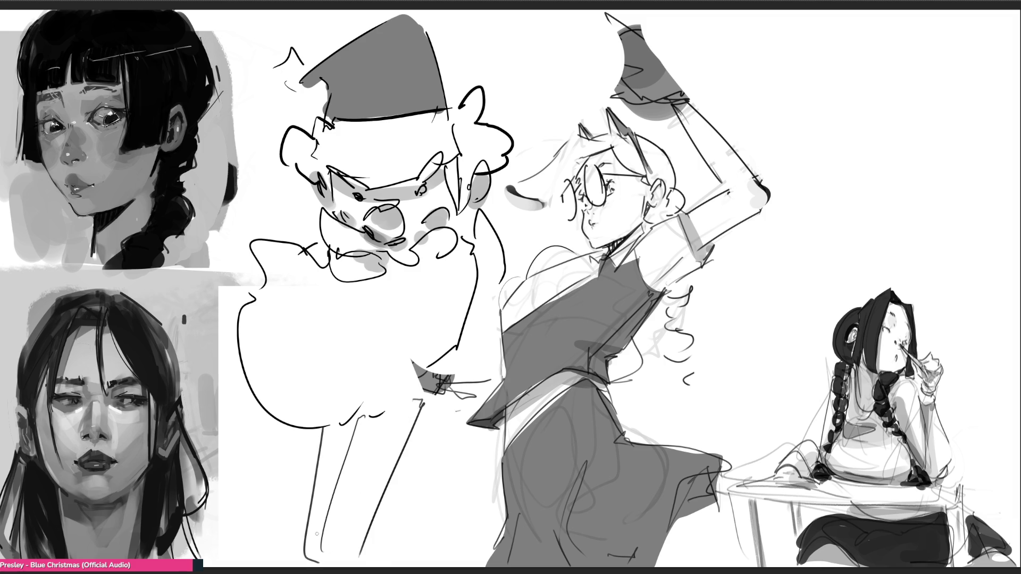
pyautogui.moveTo(255, 426)
pyautogui.mouseDown()
pyautogui.moveTo(287, 441)
pyautogui.moveTo(271, 558)
pyautogui.moveTo(302, 498)
pyautogui.mouseUp()
pyautogui.moveTo(418, 410)
pyautogui.mouseDown()
pyautogui.moveTo(420, 458)
pyautogui.moveTo(447, 441)
pyautogui.moveTo(463, 542)
pyautogui.moveTo(482, 473)
pyautogui.moveTo(430, 564)
pyautogui.mouseUp()
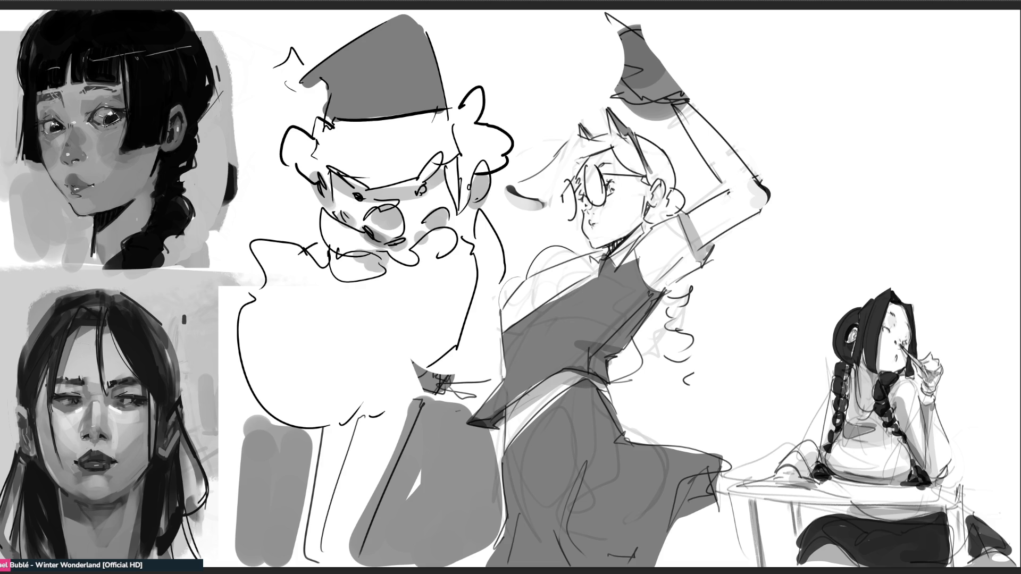
pyautogui.moveTo(455, 127)
pyautogui.mouseDown()
pyautogui.moveTo(457, 152)
pyautogui.moveTo(458, 136)
pyautogui.moveTo(465, 149)
pyautogui.mouseUp()
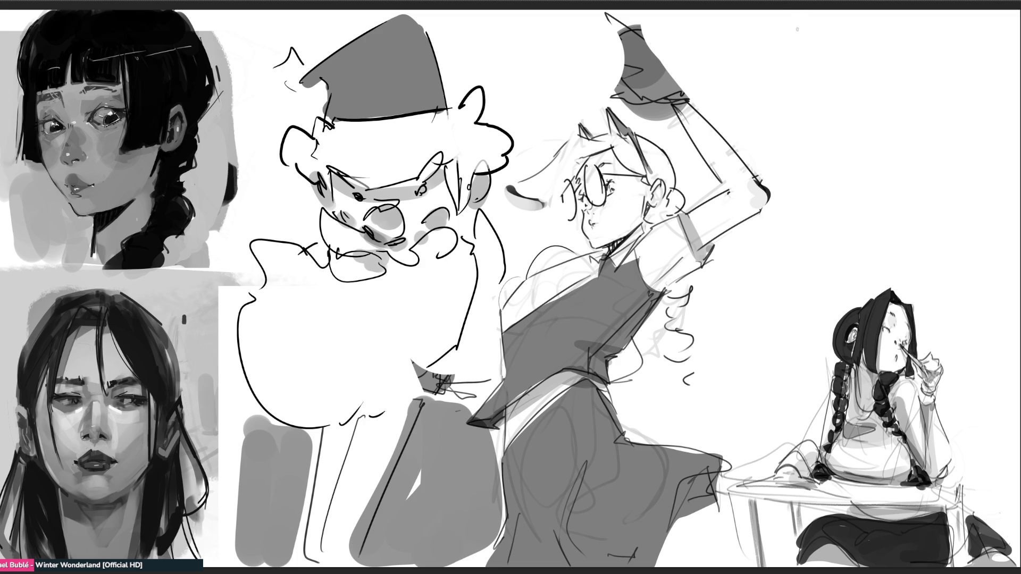
pyautogui.moveTo(844, 65)
pyautogui.mouseDown()
pyautogui.moveTo(846, 77)
pyautogui.moveTo(878, 53)
pyautogui.moveTo(883, 63)
pyautogui.moveTo(885, 16)
pyautogui.moveTo(914, 52)
pyautogui.moveTo(921, 32)
pyautogui.moveTo(896, 65)
pyautogui.moveTo(867, 69)
pyautogui.moveTo(890, 75)
pyautogui.moveTo(835, 106)
pyautogui.moveTo(854, 157)
pyautogui.mouseUp()
# Sketch the small Santa's rounded head and belly at the top right of the sheet
pyautogui.moveTo(880, 74)
pyautogui.mouseDown()
pyautogui.moveTo(904, 88)
pyautogui.moveTo(858, 156)
pyautogui.mouseUp()
pyautogui.moveTo(905, 59); pyautogui.dragTo(899, 81)
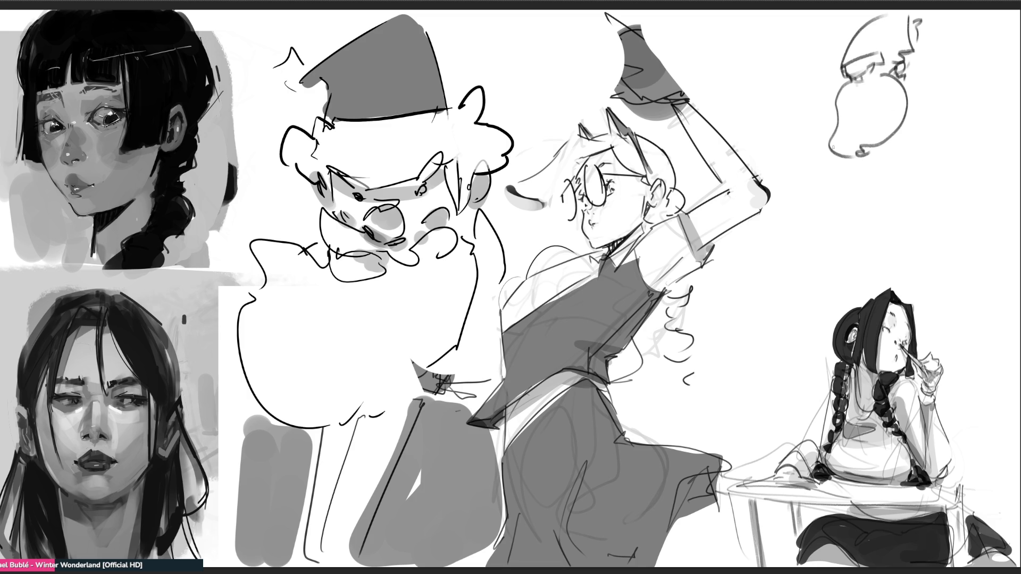
pyautogui.moveTo(838, 111); pyautogui.dragTo(836, 128)
pyautogui.moveTo(817, 175); pyautogui.dragTo(919, 199)
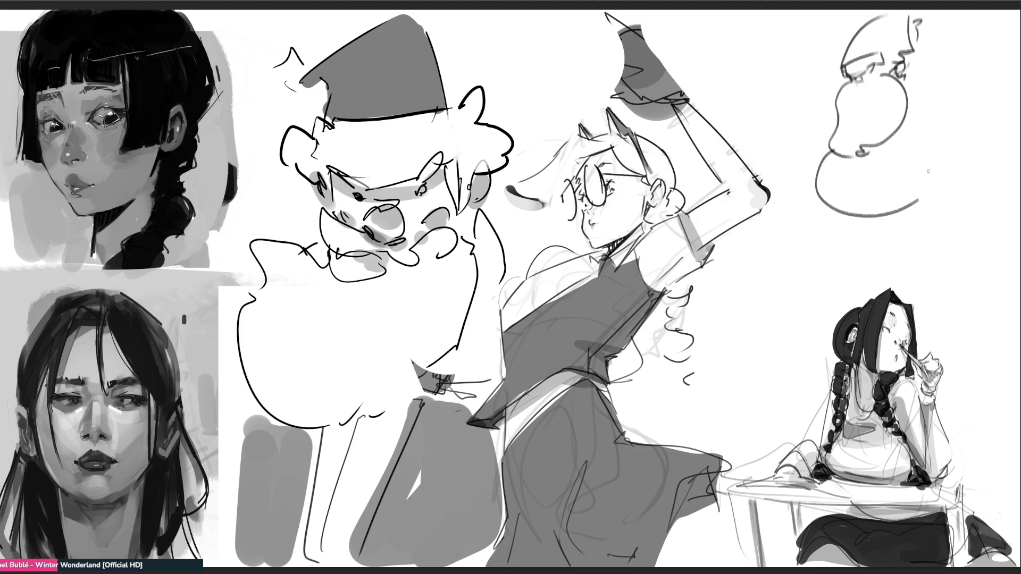
pyautogui.moveTo(841, 156)
pyautogui.mouseDown()
pyautogui.moveTo(838, 206)
pyautogui.moveTo(936, 187)
pyautogui.mouseUp()
pyautogui.moveTo(845, 208)
pyautogui.mouseDown()
pyautogui.moveTo(864, 215)
pyautogui.moveTo(936, 193)
pyautogui.mouseUp()
pyautogui.moveTo(935, 193); pyautogui.dragTo(939, 209)
# Draw Santa's bent legs and both boots
pyautogui.moveTo(848, 220)
pyautogui.mouseDown()
pyautogui.moveTo(867, 268)
pyautogui.moveTo(853, 226)
pyautogui.moveTo(896, 213)
pyautogui.moveTo(875, 220)
pyautogui.moveTo(882, 267)
pyautogui.moveTo(868, 268)
pyautogui.moveTo(877, 237)
pyautogui.moveTo(915, 226)
pyautogui.mouseUp()
pyautogui.moveTo(912, 224); pyautogui.dragTo(918, 239)
pyautogui.moveTo(935, 191); pyautogui.dragTo(940, 229)
pyautogui.moveTo(912, 234)
pyautogui.mouseDown()
pyautogui.moveTo(934, 227)
pyautogui.moveTo(919, 262)
pyautogui.mouseUp()
pyautogui.moveTo(912, 240)
pyautogui.mouseDown()
pyautogui.moveTo(936, 231)
pyautogui.moveTo(945, 267)
pyautogui.mouseUp()
pyautogui.moveTo(911, 268)
pyautogui.mouseDown()
pyautogui.moveTo(936, 266)
pyautogui.moveTo(925, 268)
pyautogui.mouseUp()
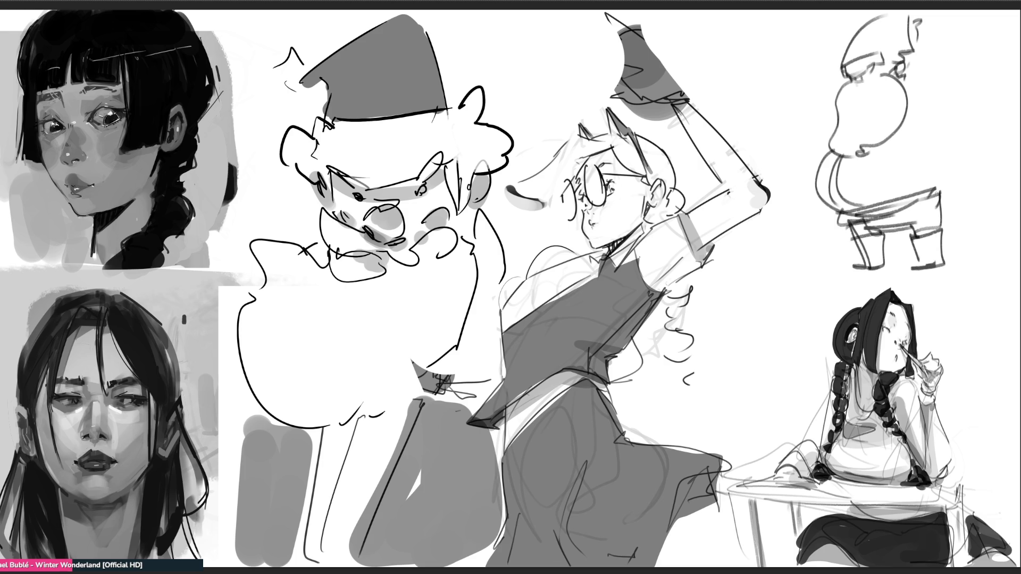
# Draw Santa's back contour from shoulder to hip and a stroke beside the beard
pyautogui.moveTo(935, 174); pyautogui.dragTo(937, 186)
pyautogui.moveTo(915, 139); pyautogui.dragTo(940, 191)
pyautogui.moveTo(936, 178)
pyautogui.mouseDown()
pyautogui.moveTo(940, 193)
pyautogui.moveTo(928, 149)
pyautogui.mouseUp()
pyautogui.moveTo(930, 157); pyautogui.dragTo(922, 130)
pyautogui.moveTo(908, 83)
pyautogui.mouseDown()
pyautogui.moveTo(932, 106)
pyautogui.moveTo(952, 181)
pyautogui.mouseUp()
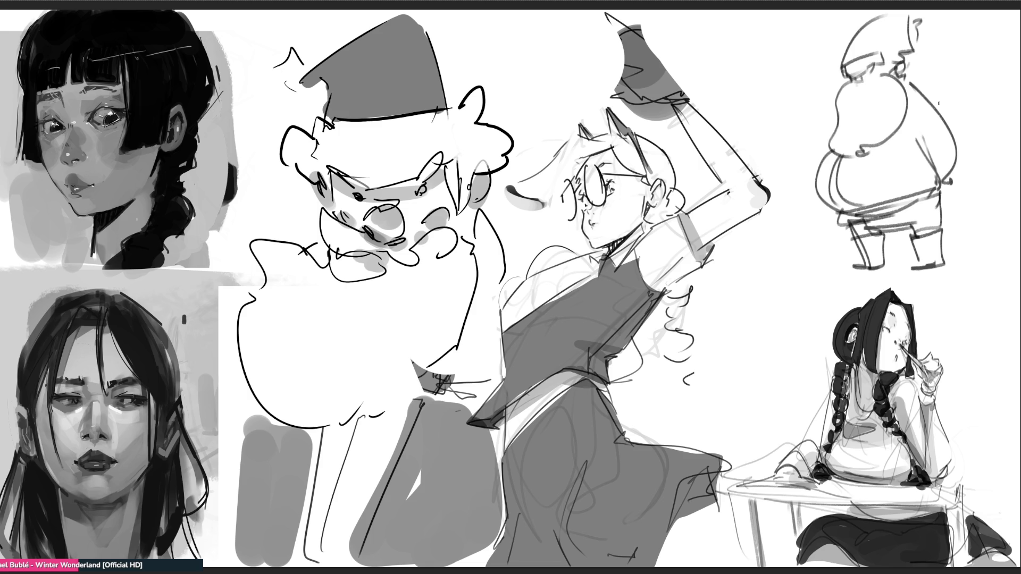
pyautogui.moveTo(830, 85); pyautogui.dragTo(828, 131)
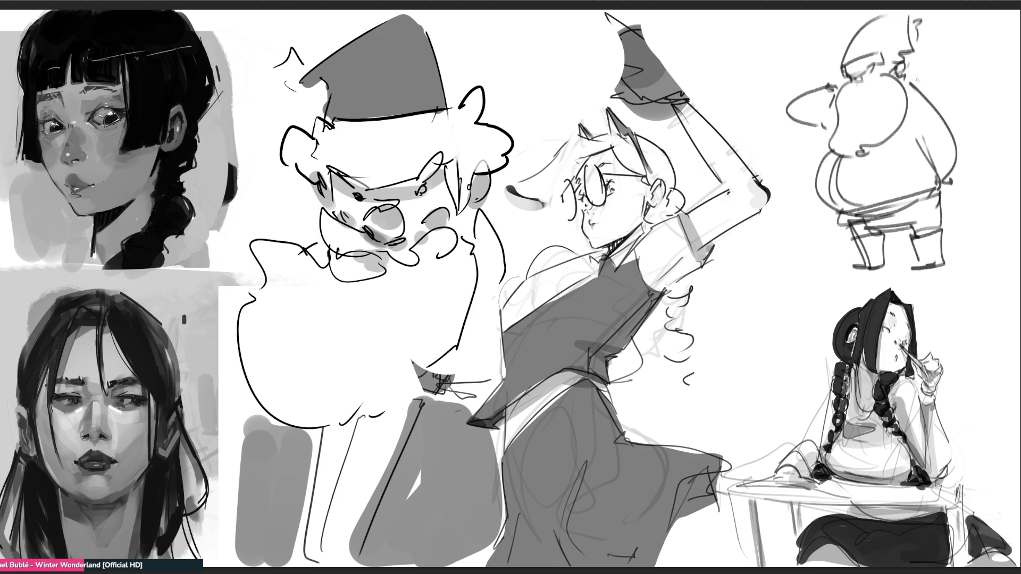
# Draw the sack over Santa's back, hatching where it meets the body
pyautogui.moveTo(916, 79); pyautogui.dragTo(1009, 187)
pyautogui.moveTo(942, 197); pyautogui.dragTo(1016, 194)
pyautogui.moveTo(967, 219); pyautogui.dragTo(990, 229)
pyautogui.moveTo(963, 175)
pyautogui.mouseDown()
pyautogui.moveTo(951, 194)
pyautogui.moveTo(959, 203)
pyautogui.mouseUp()
pyautogui.moveTo(952, 198); pyautogui.dragTo(971, 212)
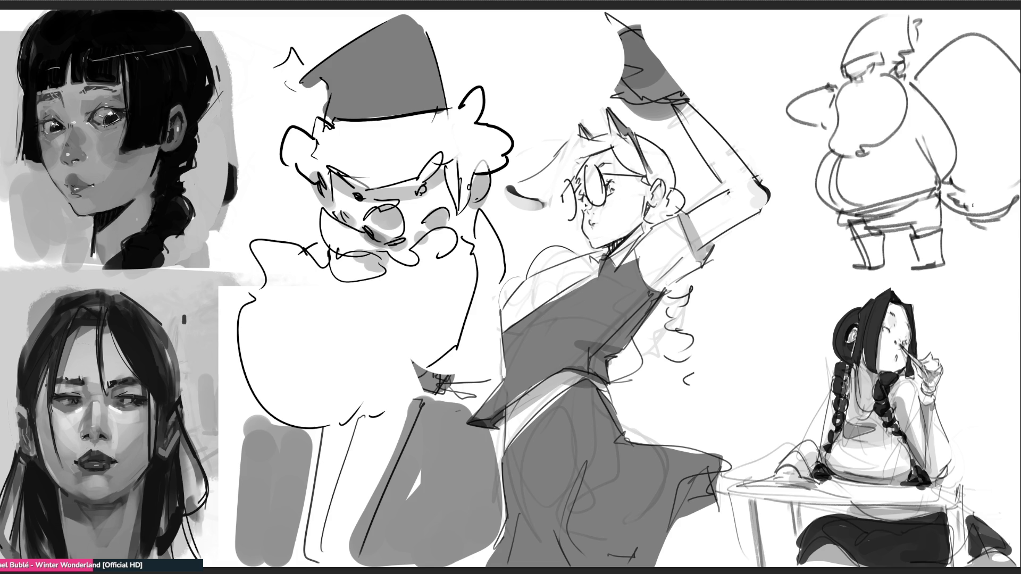
# Add a ground line under Santa's feet, then delete the Santa sketches
pyautogui.moveTo(884, 272)
pyautogui.mouseDown()
pyautogui.moveTo(803, 279)
pyautogui.moveTo(967, 266)
pyautogui.mouseUp()
pyautogui.moveTo(798, 294); pyautogui.dragTo(921, 277)
pyautogui.moveTo(851, 277); pyautogui.dragTo(1010, 267)
pyautogui.moveTo(902, 274); pyautogui.dragTo(1019, 267)
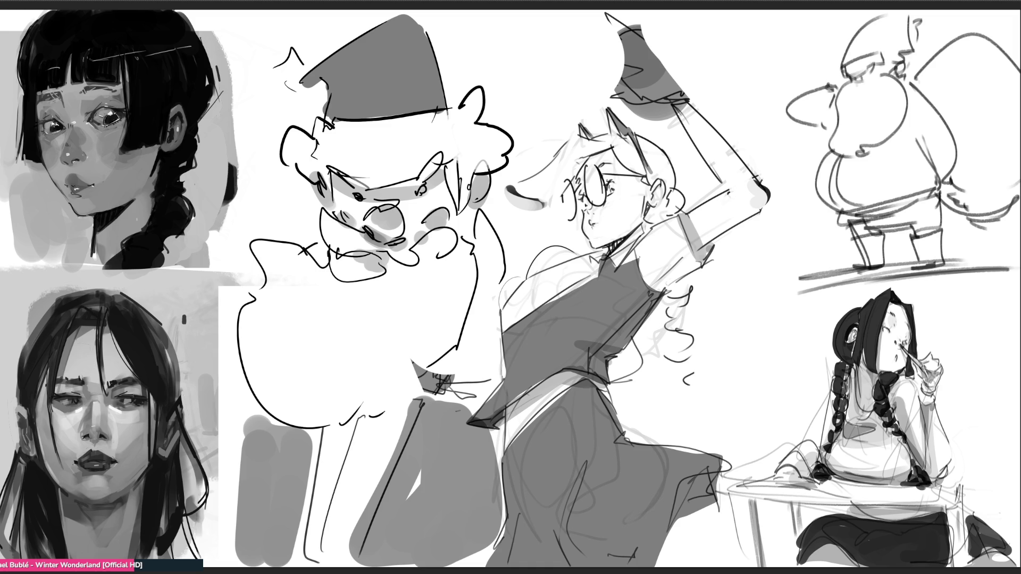
pyautogui.press('Delete')
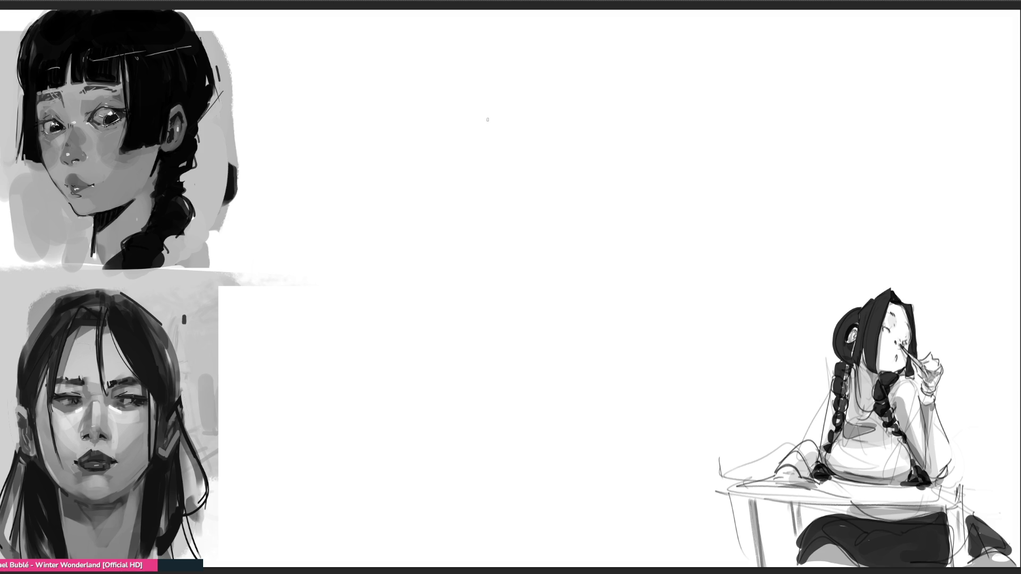
# Scribble loose circular warm-up loops across the centre of the sheet
pyautogui.moveTo(469, 62)
pyautogui.mouseDown()
pyautogui.moveTo(538, 178)
pyautogui.moveTo(456, 54)
pyautogui.moveTo(512, 182)
pyautogui.moveTo(460, 90)
pyautogui.moveTo(574, 174)
pyautogui.mouseUp()
pyautogui.moveTo(550, 32); pyautogui.dragTo(566, 213)
pyautogui.moveTo(451, 25)
pyautogui.mouseDown()
pyautogui.moveTo(407, 88)
pyautogui.moveTo(497, 196)
pyautogui.mouseUp()
pyautogui.moveTo(518, 196); pyautogui.dragTo(620, 193)
pyautogui.moveTo(633, 32); pyautogui.dragTo(675, 80)
pyautogui.moveTo(633, 33)
pyautogui.mouseDown()
pyautogui.moveTo(744, 124)
pyautogui.moveTo(595, 223)
pyautogui.moveTo(731, 95)
pyautogui.mouseUp()
pyautogui.moveTo(715, 155); pyautogui.dragTo(683, 194)
pyautogui.moveTo(657, 28)
pyautogui.mouseDown()
pyautogui.moveTo(826, 102)
pyautogui.moveTo(662, 215)
pyautogui.mouseUp()
pyautogui.moveTo(421, 58)
pyautogui.mouseDown()
pyautogui.moveTo(553, 229)
pyautogui.moveTo(659, 201)
pyautogui.mouseUp()
pyautogui.moveTo(704, 96); pyautogui.dragTo(638, 255)
pyautogui.moveTo(778, 152); pyautogui.dragTo(635, 255)
# Scribble more warm-up loops, then select everything on the layer and delete it
pyautogui.moveTo(778, 62); pyautogui.dragTo(792, 96)
pyautogui.moveTo(778, 62)
pyautogui.mouseDown()
pyautogui.moveTo(697, 288)
pyautogui.moveTo(498, 307)
pyautogui.mouseUp()
pyautogui.moveTo(411, 68); pyautogui.dragTo(556, 312)
pyautogui.moveTo(436, 183); pyautogui.dragTo(608, 287)
pyautogui.moveTo(374, 161)
pyautogui.mouseDown()
pyautogui.moveTo(436, 266)
pyautogui.moveTo(678, 324)
pyautogui.mouseUp()
pyautogui.moveTo(699, 31)
pyautogui.mouseDown()
pyautogui.moveTo(734, 42)
pyautogui.moveTo(622, 327)
pyautogui.moveTo(524, 343)
pyautogui.mouseUp()
pyautogui.moveTo(396, 95)
pyautogui.mouseDown()
pyautogui.moveTo(390, 107)
pyautogui.moveTo(459, 315)
pyautogui.moveTo(680, 351)
pyautogui.mouseUp()
pyautogui.moveTo(689, 27)
pyautogui.mouseDown()
pyautogui.moveTo(708, 30)
pyautogui.moveTo(659, 366)
pyautogui.moveTo(785, 352)
pyautogui.mouseUp()
pyautogui.moveTo(428, 23); pyautogui.dragTo(562, 337)
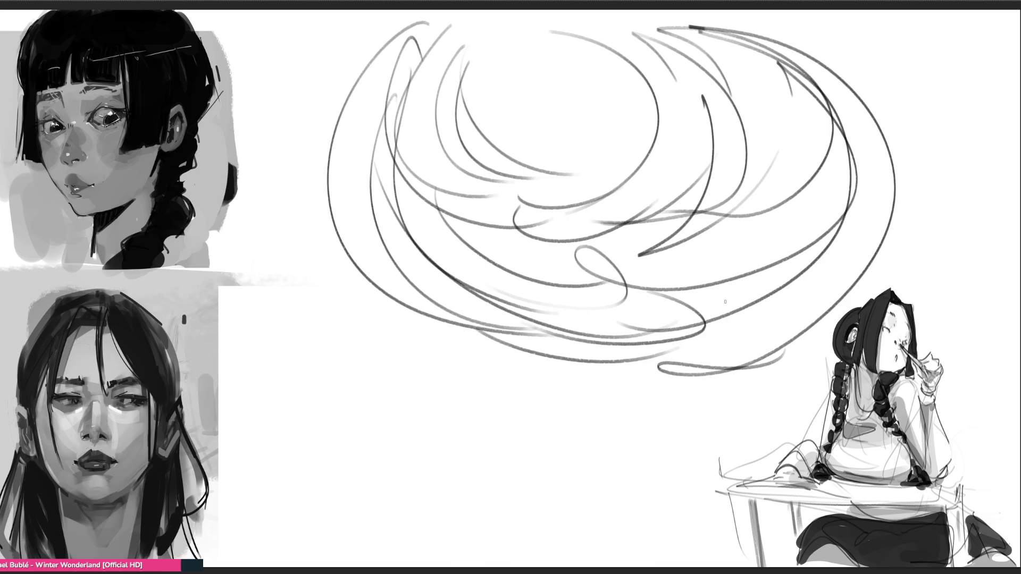
pyautogui.hotkey('ctrl', 'a')
pyautogui.press('Delete')
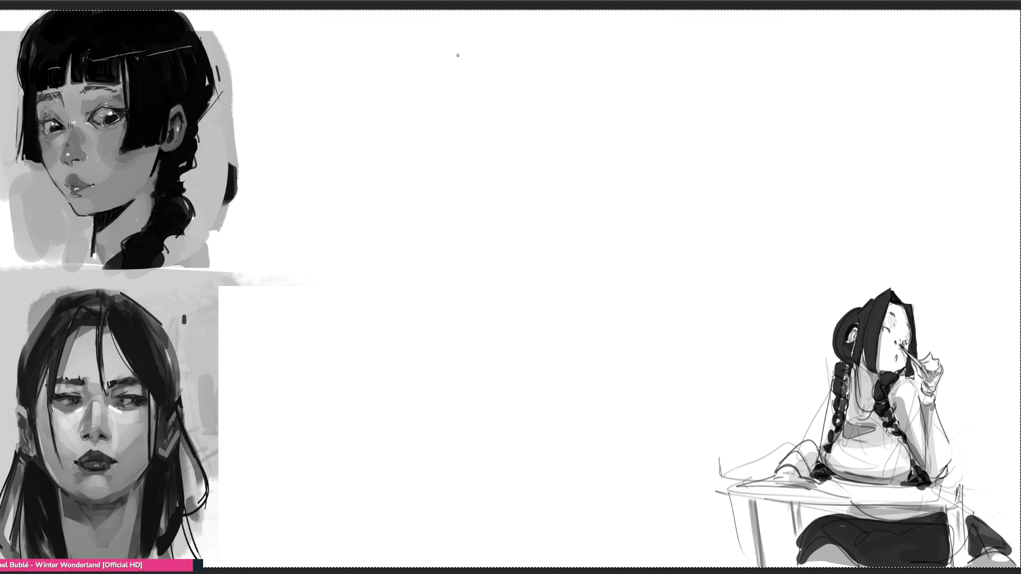
# Rough in the new standing figure's head oval, lower face and head outline
pyautogui.moveTo(477, 43)
pyautogui.mouseDown()
pyautogui.moveTo(452, 85)
pyautogui.moveTo(460, 118)
pyautogui.mouseUp()
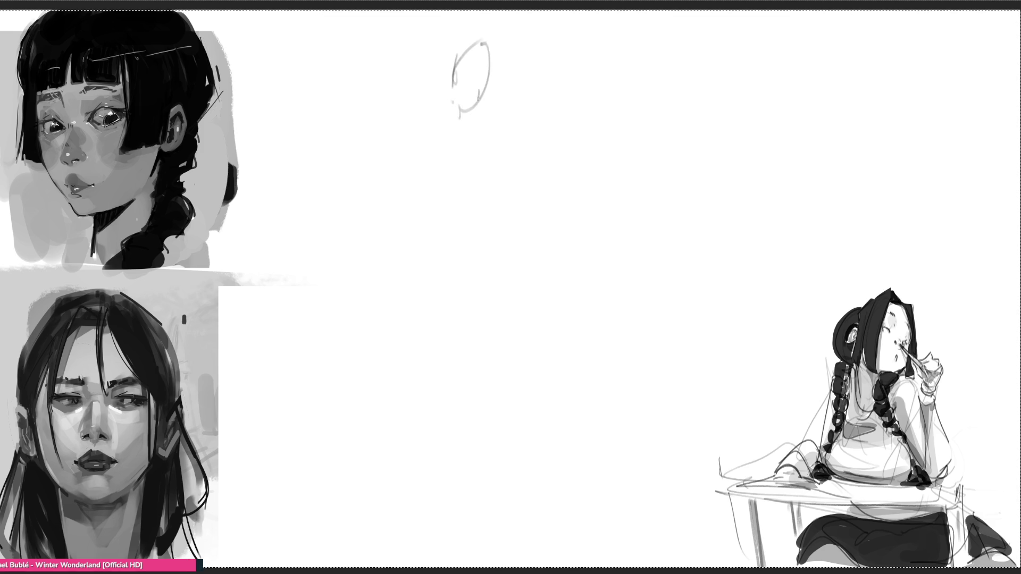
pyautogui.moveTo(479, 57); pyautogui.dragTo(475, 78)
pyautogui.moveTo(454, 114); pyautogui.dragTo(475, 148)
pyautogui.moveTo(462, 142)
pyautogui.mouseDown()
pyautogui.moveTo(500, 98)
pyautogui.moveTo(490, 146)
pyautogui.mouseUp()
pyautogui.moveTo(493, 36); pyautogui.dragTo(509, 109)
pyautogui.moveTo(518, 22); pyautogui.dragTo(519, 43)
pyautogui.moveTo(508, 16)
pyautogui.mouseDown()
pyautogui.moveTo(452, 40)
pyautogui.moveTo(443, 75)
pyautogui.mouseUp()
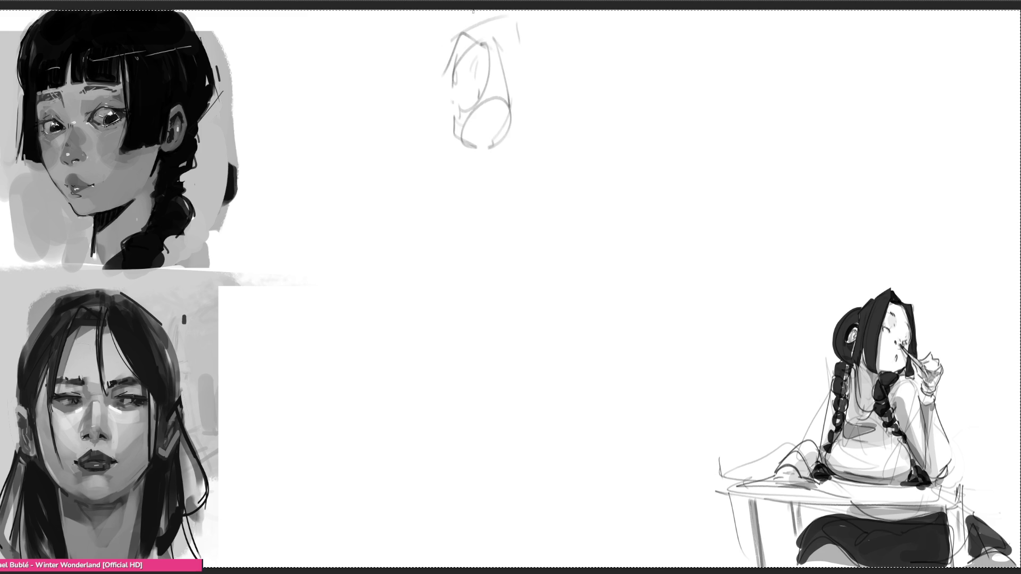
# Sketch the hair flowing down the back and the torso curves
pyautogui.moveTo(532, 28); pyautogui.dragTo(543, 40)
pyautogui.moveTo(566, 83); pyautogui.dragTo(586, 236)
pyautogui.moveTo(558, 260); pyautogui.dragTo(546, 261)
pyautogui.moveTo(505, 172); pyautogui.dragTo(547, 260)
pyautogui.moveTo(505, 170); pyautogui.dragTo(622, 347)
pyautogui.moveTo(654, 228)
pyautogui.mouseDown()
pyautogui.moveTo(648, 349)
pyautogui.moveTo(580, 416)
pyautogui.mouseUp()
pyautogui.moveTo(483, 166)
pyautogui.mouseDown()
pyautogui.moveTo(513, 189)
pyautogui.moveTo(460, 207)
pyautogui.mouseUp()
# Sketch the arm, a bow with a long hanging line, the skirt, legs and foot
pyautogui.moveTo(466, 245); pyautogui.dragTo(459, 266)
pyautogui.moveTo(455, 218)
pyautogui.mouseDown()
pyautogui.moveTo(481, 183)
pyautogui.moveTo(481, 261)
pyautogui.moveTo(471, 250)
pyautogui.moveTo(461, 335)
pyautogui.mouseUp()
pyautogui.moveTo(478, 287); pyautogui.dragTo(489, 373)
pyautogui.moveTo(475, 257)
pyautogui.mouseDown()
pyautogui.moveTo(511, 307)
pyautogui.moveTo(519, 367)
pyautogui.mouseUp()
pyautogui.moveTo(503, 367); pyautogui.dragTo(532, 467)
pyautogui.moveTo(547, 360); pyautogui.dragTo(535, 488)
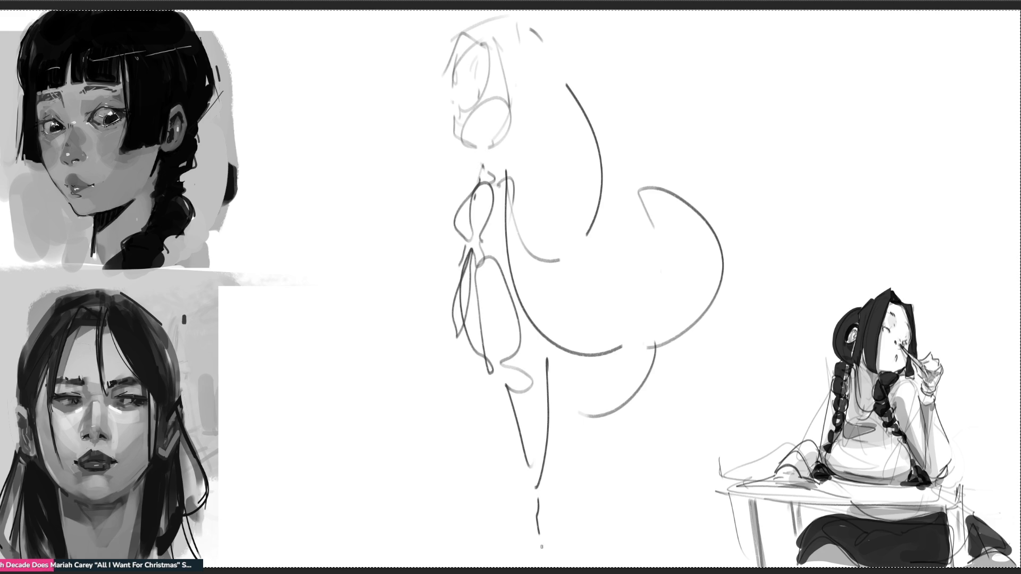
pyautogui.moveTo(461, 334); pyautogui.dragTo(493, 470)
pyautogui.moveTo(490, 451)
pyautogui.mouseDown()
pyautogui.moveTo(513, 538)
pyautogui.moveTo(500, 562)
pyautogui.mouseUp()
pyautogui.moveTo(521, 561); pyautogui.dragTo(601, 538)
# Draw a hand holding a small object
pyautogui.moveTo(461, 245); pyautogui.dragTo(428, 262)
pyautogui.moveTo(447, 224); pyautogui.dragTo(420, 248)
pyautogui.moveTo(410, 194)
pyautogui.mouseDown()
pyautogui.moveTo(428, 201)
pyautogui.moveTo(421, 210)
pyautogui.mouseUp()
pyautogui.moveTo(402, 176)
pyautogui.mouseDown()
pyautogui.moveTo(371, 278)
pyautogui.moveTo(412, 285)
pyautogui.moveTo(388, 298)
pyautogui.moveTo(428, 294)
pyautogui.moveTo(372, 253)
pyautogui.mouseUp()
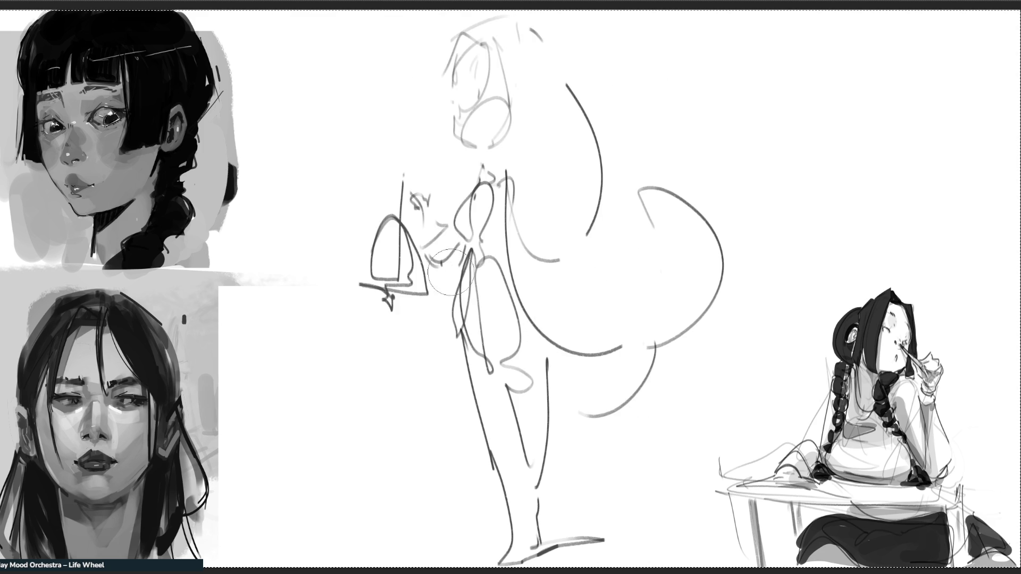
# Fade the figure's lines to light grey with a larger brush, then return to a fine size
pyautogui.press(']')
pyautogui.press(']')
pyautogui.press(']')
pyautogui.moveTo(490, 160)
pyautogui.mouseDown()
pyautogui.moveTo(490, 445)
pyautogui.moveTo(672, 319)
pyautogui.moveTo(617, 334)
pyautogui.moveTo(342, 251)
pyautogui.mouseUp()
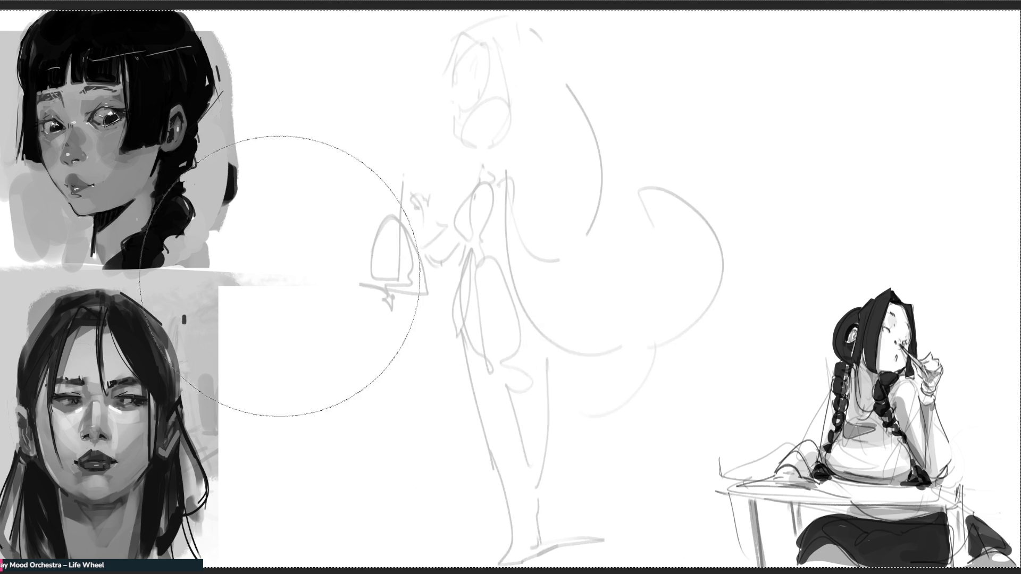
pyautogui.press('[')
pyautogui.press('[')
pyautogui.press('[')
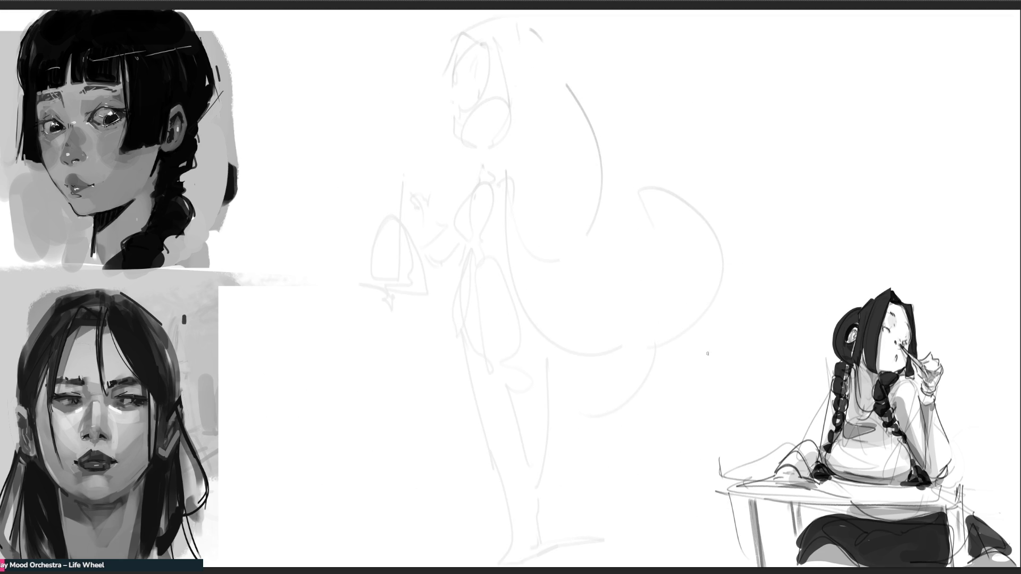
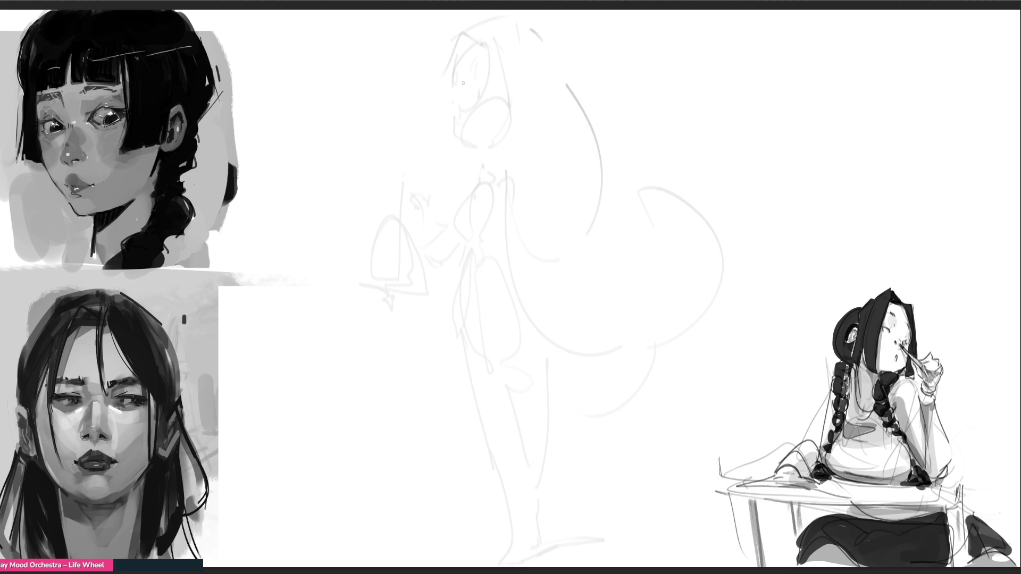
# Rough in the head outline, long hair, eyes, brow and jaw in dark strokes
pyautogui.moveTo(457, 123)
pyautogui.mouseDown()
pyautogui.moveTo(477, 53)
pyautogui.moveTo(518, 85)
pyautogui.moveTo(512, 131)
pyautogui.mouseUp()
pyautogui.moveTo(459, 91)
pyautogui.mouseDown()
pyautogui.moveTo(449, 136)
pyautogui.moveTo(470, 155)
pyautogui.mouseUp()
pyautogui.moveTo(508, 39); pyautogui.dragTo(527, 138)
pyautogui.moveTo(509, 135); pyautogui.dragTo(481, 155)
pyautogui.moveTo(506, 46); pyautogui.dragTo(515, 96)
pyautogui.moveTo(513, 97); pyautogui.dragTo(489, 160)
pyautogui.moveTo(511, 69); pyautogui.dragTo(529, 164)
pyautogui.moveTo(500, 35)
pyautogui.mouseDown()
pyautogui.moveTo(538, 218)
pyautogui.moveTo(529, 32)
pyautogui.mouseUp()
pyautogui.moveTo(474, 52)
pyautogui.mouseDown()
pyautogui.moveTo(518, 45)
pyautogui.moveTo(534, 137)
pyautogui.moveTo(450, 150)
pyautogui.moveTo(460, 158)
pyautogui.mouseUp()
pyautogui.moveTo(462, 102)
pyautogui.mouseDown()
pyautogui.moveTo(477, 117)
pyautogui.moveTo(519, 122)
pyautogui.mouseUp()
pyautogui.moveTo(464, 84); pyautogui.dragTo(513, 79)
pyautogui.moveTo(487, 154); pyautogui.dragTo(473, 164)
pyautogui.moveTo(451, 109)
pyautogui.mouseDown()
pyautogui.moveTo(476, 173)
pyautogui.moveTo(509, 168)
pyautogui.moveTo(472, 189)
pyautogui.moveTo(485, 187)
pyautogui.moveTo(501, 223)
pyautogui.mouseUp()
# Sketch the neck, torso, sleeve and shoulder-to-hip curves
pyautogui.moveTo(510, 177)
pyautogui.mouseDown()
pyautogui.moveTo(478, 284)
pyautogui.moveTo(460, 193)
pyautogui.mouseUp()
pyautogui.moveTo(464, 185)
pyautogui.mouseDown()
pyautogui.moveTo(446, 189)
pyautogui.moveTo(522, 207)
pyautogui.moveTo(565, 255)
pyautogui.moveTo(513, 377)
pyautogui.moveTo(568, 243)
pyautogui.moveTo(560, 284)
pyautogui.mouseUp()
pyautogui.moveTo(561, 279)
pyautogui.mouseDown()
pyautogui.moveTo(524, 317)
pyautogui.moveTo(514, 371)
pyautogui.mouseUp()
pyautogui.moveTo(513, 371); pyautogui.dragTo(469, 327)
pyautogui.moveTo(458, 191)
pyautogui.mouseDown()
pyautogui.moveTo(442, 306)
pyautogui.moveTo(516, 218)
pyautogui.mouseUp()
pyautogui.moveTo(513, 244); pyautogui.dragTo(488, 326)
pyautogui.moveTo(517, 218); pyautogui.dragTo(511, 372)
# Rough in the hips and long lines down both legs
pyautogui.moveTo(418, 283); pyautogui.dragTo(503, 373)
pyautogui.moveTo(417, 290)
pyautogui.mouseDown()
pyautogui.moveTo(490, 361)
pyautogui.moveTo(534, 366)
pyautogui.moveTo(452, 388)
pyautogui.mouseUp()
pyautogui.moveTo(436, 355)
pyautogui.mouseDown()
pyautogui.moveTo(466, 410)
pyautogui.moveTo(457, 413)
pyautogui.mouseUp()
pyautogui.moveTo(442, 379)
pyautogui.mouseDown()
pyautogui.moveTo(482, 453)
pyautogui.moveTo(532, 350)
pyautogui.mouseUp()
pyautogui.moveTo(543, 352); pyautogui.dragTo(553, 520)
pyautogui.moveTo(441, 379)
pyautogui.mouseDown()
pyautogui.moveTo(526, 528)
pyautogui.moveTo(542, 458)
pyautogui.moveTo(535, 357)
pyautogui.moveTo(559, 557)
pyautogui.mouseUp()
pyautogui.moveTo(552, 380); pyautogui.dragTo(601, 518)
pyautogui.moveTo(584, 390); pyautogui.dragTo(582, 525)
pyautogui.moveTo(569, 379)
pyautogui.mouseDown()
pyautogui.moveTo(654, 455)
pyautogui.moveTo(654, 546)
pyautogui.mouseUp()
pyautogui.moveTo(626, 547); pyautogui.dragTo(578, 545)
pyautogui.moveTo(437, 412); pyautogui.dragTo(489, 533)
pyautogui.moveTo(436, 487); pyautogui.dragTo(508, 566)
pyautogui.moveTo(619, 567)
pyautogui.mouseDown()
pyautogui.moveTo(680, 530)
pyautogui.moveTo(674, 494)
pyautogui.mouseUp()
# Draw the right arm, hand and a large curved shape to the lower right
pyautogui.moveTo(570, 204); pyautogui.dragTo(577, 341)
pyautogui.moveTo(607, 207)
pyautogui.mouseDown()
pyautogui.moveTo(570, 350)
pyautogui.moveTo(609, 202)
pyautogui.moveTo(673, 214)
pyautogui.moveTo(694, 187)
pyautogui.mouseUp()
pyautogui.moveTo(611, 210); pyautogui.dragTo(686, 301)
pyautogui.moveTo(700, 195)
pyautogui.mouseDown()
pyautogui.moveTo(755, 372)
pyautogui.moveTo(691, 420)
pyautogui.mouseUp()
pyautogui.moveTo(636, 351)
pyautogui.mouseDown()
pyautogui.moveTo(711, 424)
pyautogui.moveTo(766, 375)
pyautogui.moveTo(761, 362)
pyautogui.mouseUp()
pyautogui.moveTo(730, 334); pyautogui.dragTo(737, 346)
pyautogui.moveTo(721, 224); pyautogui.dragTo(728, 243)
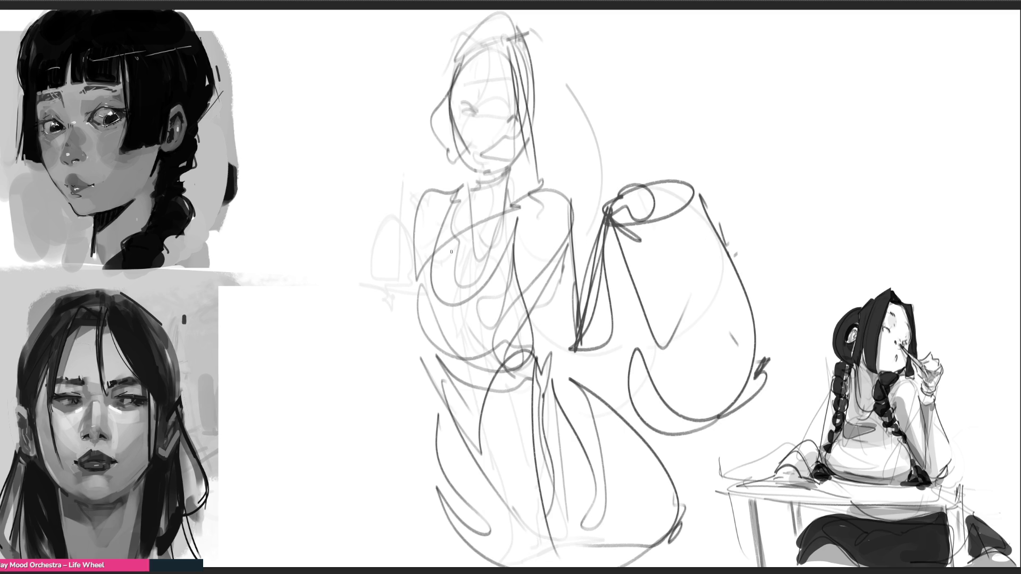
# Sketch a hat on the head and add an ear and lines beside the face
pyautogui.moveTo(442, 55); pyautogui.dragTo(532, 24)
pyautogui.moveTo(531, 37)
pyautogui.mouseDown()
pyautogui.moveTo(559, 74)
pyautogui.moveTo(513, 61)
pyautogui.mouseUp()
pyautogui.moveTo(439, 53); pyautogui.dragTo(484, 10)
pyautogui.moveTo(556, 29)
pyautogui.mouseDown()
pyautogui.moveTo(559, 169)
pyautogui.moveTo(569, 150)
pyautogui.mouseUp()
pyautogui.moveTo(577, 111)
pyautogui.mouseDown()
pyautogui.moveTo(598, 151)
pyautogui.moveTo(581, 166)
pyautogui.mouseUp()
pyautogui.moveTo(412, 264); pyautogui.dragTo(409, 272)
pyautogui.moveTo(407, 290); pyautogui.dragTo(368, 279)
# Draw and reinforce the raised left arm and hand
pyautogui.moveTo(377, 286)
pyautogui.mouseDown()
pyautogui.moveTo(391, 306)
pyautogui.moveTo(346, 197)
pyautogui.moveTo(379, 285)
pyautogui.mouseUp()
pyautogui.moveTo(333, 319); pyautogui.dragTo(388, 307)
pyautogui.moveTo(363, 244); pyautogui.dragTo(386, 307)
pyautogui.moveTo(335, 317); pyautogui.dragTo(392, 289)
pyautogui.moveTo(372, 250); pyautogui.dragTo(391, 301)
pyautogui.moveTo(425, 191); pyautogui.dragTo(371, 247)
pyautogui.moveTo(372, 247); pyautogui.dragTo(386, 290)
pyautogui.moveTo(416, 258); pyautogui.dragTo(388, 294)
pyautogui.moveTo(380, 282); pyautogui.dragTo(396, 306)
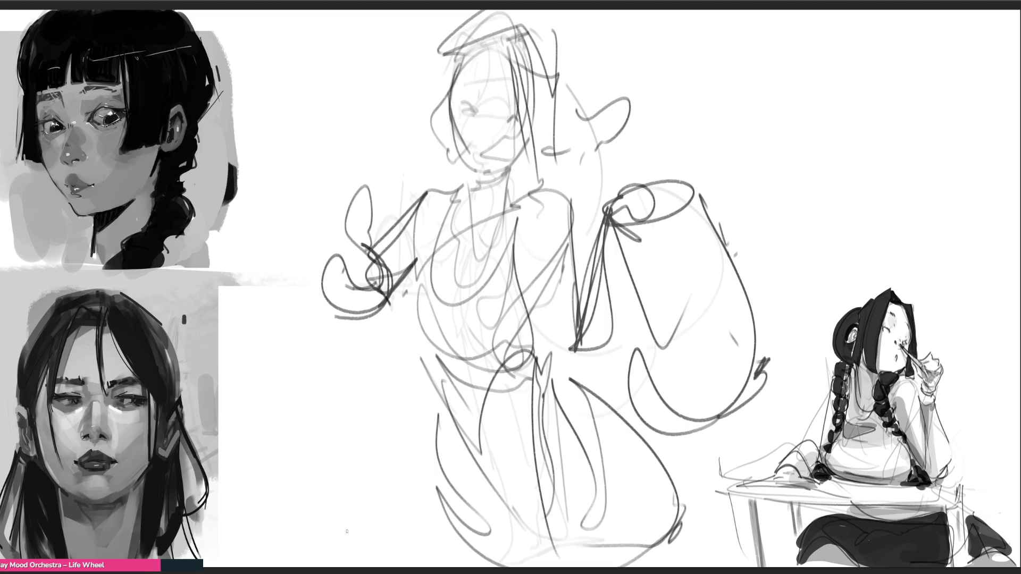
# Fade the rough figure to light grey and ink the closed eyes and small mouth
pyautogui.press(']')
pyautogui.press(']')
pyautogui.press(']')
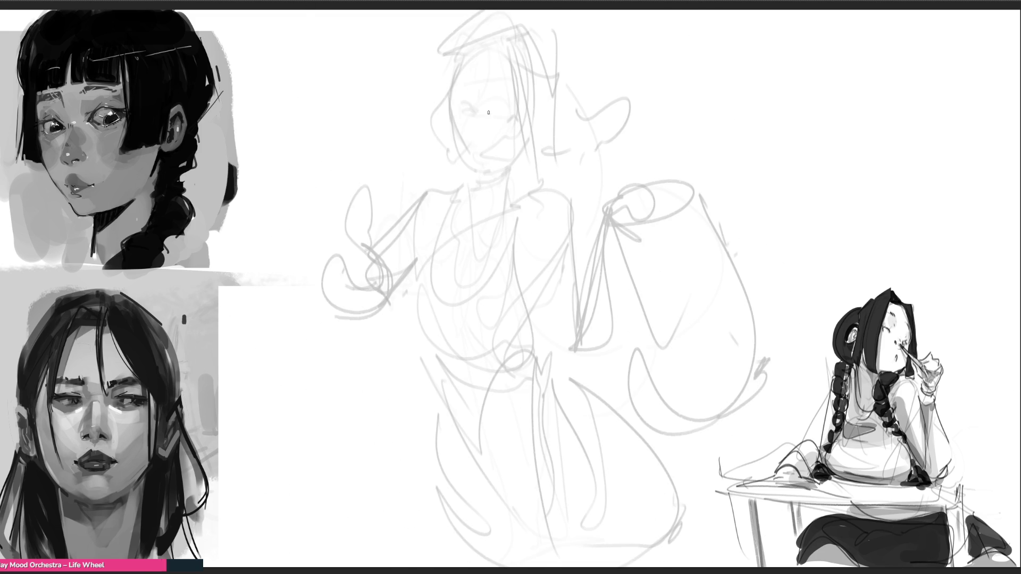
pyautogui.moveTo(466, 109)
pyautogui.mouseDown()
pyautogui.moveTo(476, 115)
pyautogui.moveTo(458, 113)
pyautogui.moveTo(472, 109)
pyautogui.moveTo(470, 95)
pyautogui.moveTo(518, 115)
pyautogui.moveTo(513, 99)
pyautogui.mouseUp()
pyautogui.moveTo(473, 144)
pyautogui.mouseDown()
pyautogui.moveTo(481, 153)
pyautogui.moveTo(466, 161)
pyautogui.moveTo(472, 171)
pyautogui.moveTo(506, 167)
pyautogui.moveTo(522, 148)
pyautogui.mouseUp()
# Ink the hair down both sides of the face and the ear
pyautogui.moveTo(452, 118)
pyautogui.mouseDown()
pyautogui.moveTo(465, 46)
pyautogui.moveTo(429, 113)
pyautogui.mouseUp()
pyautogui.moveTo(451, 81)
pyautogui.mouseDown()
pyautogui.moveTo(448, 137)
pyautogui.moveTo(423, 113)
pyautogui.moveTo(462, 173)
pyautogui.mouseUp()
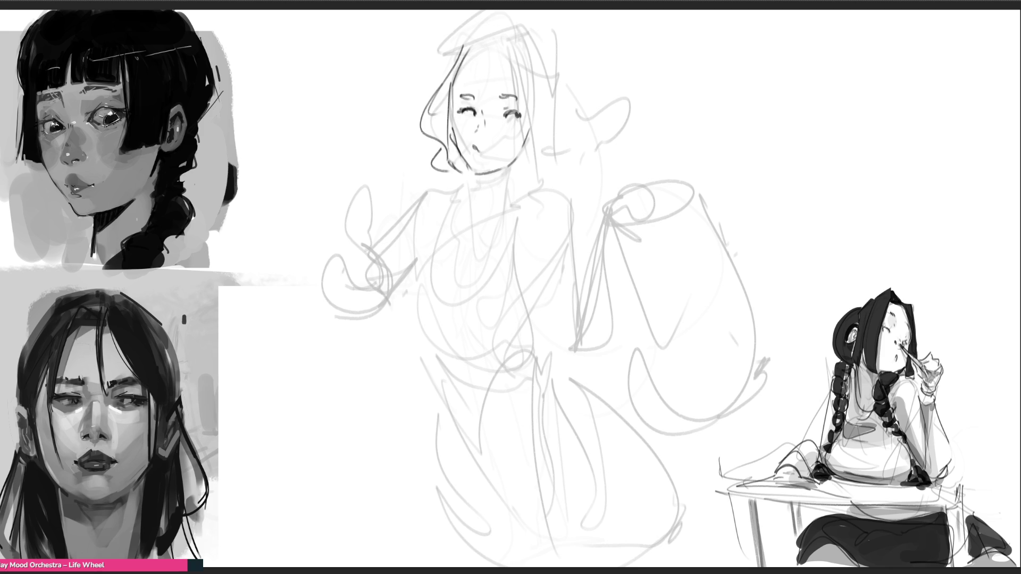
pyautogui.moveTo(503, 35); pyautogui.dragTo(538, 190)
pyautogui.moveTo(519, 75); pyautogui.dragTo(537, 144)
pyautogui.moveTo(506, 34); pyautogui.dragTo(536, 106)
pyautogui.moveTo(522, 62); pyautogui.dragTo(533, 116)
pyautogui.moveTo(514, 23)
pyautogui.mouseDown()
pyautogui.moveTo(556, 107)
pyautogui.moveTo(536, 152)
pyautogui.mouseUp()
# Draw the headband, hair-tie curls and pointed hair bow right of the head
pyautogui.moveTo(450, 65)
pyautogui.mouseDown()
pyautogui.moveTo(435, 79)
pyautogui.moveTo(557, 22)
pyautogui.mouseUp()
pyautogui.moveTo(553, 25)
pyautogui.mouseDown()
pyautogui.moveTo(548, 58)
pyautogui.moveTo(538, 49)
pyautogui.mouseUp()
pyautogui.moveTo(441, 80); pyautogui.dragTo(425, 45)
pyautogui.moveTo(425, 53)
pyautogui.mouseDown()
pyautogui.moveTo(557, 23)
pyautogui.moveTo(557, 66)
pyautogui.mouseUp()
pyautogui.moveTo(556, 65); pyautogui.dragTo(548, 68)
pyautogui.moveTo(567, 49); pyautogui.dragTo(558, 63)
pyautogui.moveTo(446, 30); pyautogui.dragTo(437, 43)
pyautogui.moveTo(476, 8); pyautogui.dragTo(447, 33)
pyautogui.moveTo(567, 17); pyautogui.dragTo(587, 132)
pyautogui.moveTo(587, 118)
pyautogui.mouseDown()
pyautogui.moveTo(596, 105)
pyautogui.moveTo(621, 127)
pyautogui.moveTo(600, 147)
pyautogui.mouseUp()
pyautogui.moveTo(561, 141)
pyautogui.mouseDown()
pyautogui.moveTo(568, 160)
pyautogui.moveTo(599, 160)
pyautogui.mouseUp()
# Refine the mouth, then ink the neck, chin and chest contour, undoing the overlong torso stroke
pyautogui.moveTo(474, 150); pyautogui.dragTo(469, 223)
pyautogui.moveTo(506, 165); pyautogui.dragTo(511, 213)
pyautogui.moveTo(467, 166)
pyautogui.mouseDown()
pyautogui.moveTo(493, 175)
pyautogui.moveTo(515, 166)
pyautogui.moveTo(441, 217)
pyautogui.mouseUp()
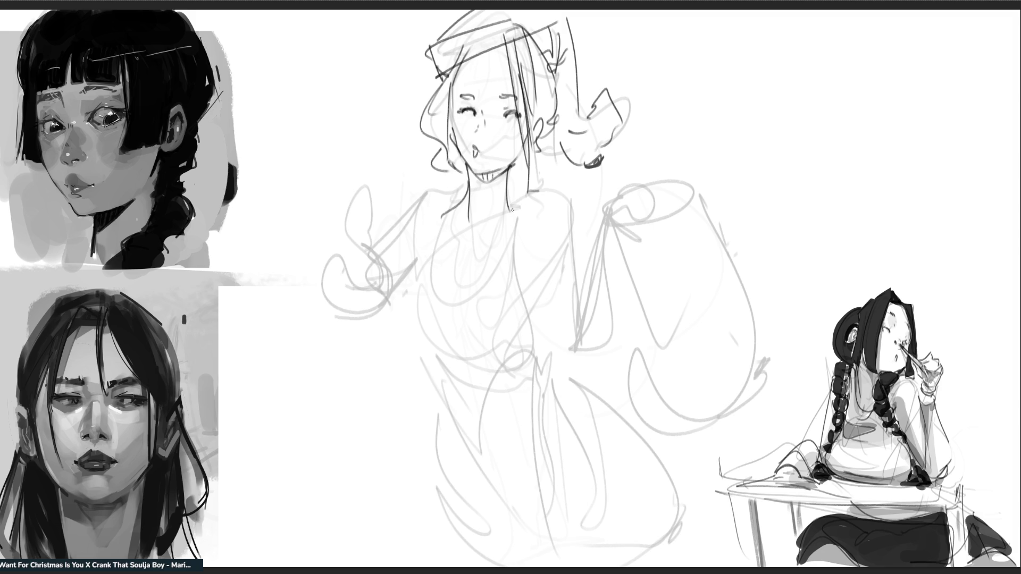
pyautogui.moveTo(508, 191)
pyautogui.mouseDown()
pyautogui.moveTo(525, 190)
pyautogui.moveTo(433, 182)
pyautogui.mouseUp()
pyautogui.moveTo(513, 194); pyautogui.dragTo(496, 269)
pyautogui.moveTo(463, 186)
pyautogui.mouseDown()
pyautogui.moveTo(447, 221)
pyautogui.moveTo(453, 310)
pyautogui.mouseUp()
pyautogui.moveTo(484, 256)
pyautogui.mouseDown()
pyautogui.moveTo(446, 318)
pyautogui.moveTo(469, 275)
pyautogui.mouseUp()
pyautogui.hotkey('ctrl', 'z')
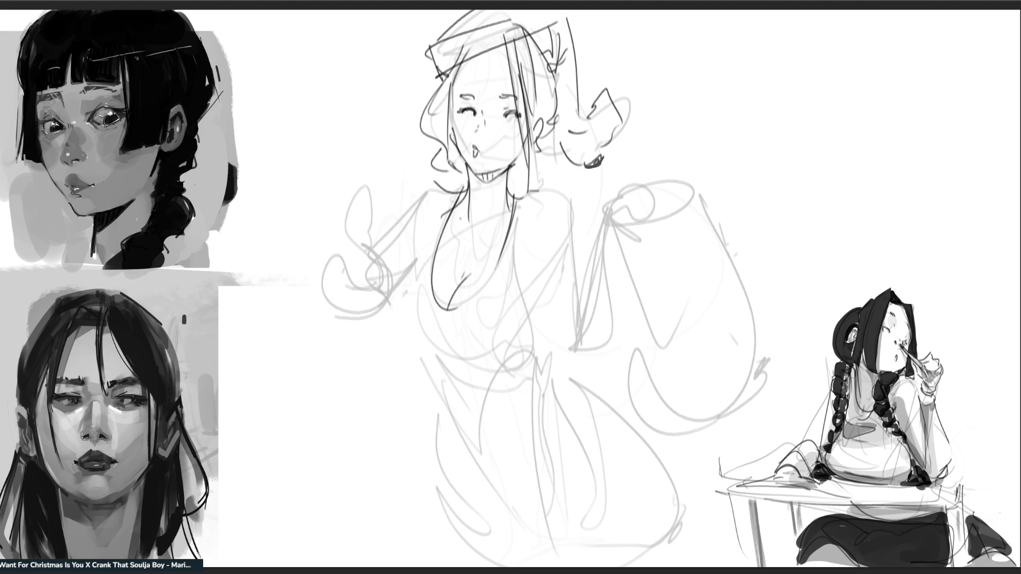
# Ink the collarbones, right shoulder, left and middle torso contours and bust underline
pyautogui.moveTo(459, 209)
pyautogui.mouseDown()
pyautogui.moveTo(479, 227)
pyautogui.moveTo(497, 226)
pyautogui.mouseUp()
pyautogui.moveTo(516, 193)
pyautogui.mouseDown()
pyautogui.moveTo(564, 207)
pyautogui.moveTo(572, 250)
pyautogui.mouseUp()
pyautogui.moveTo(433, 228); pyautogui.dragTo(428, 352)
pyautogui.moveTo(514, 205); pyautogui.dragTo(526, 338)
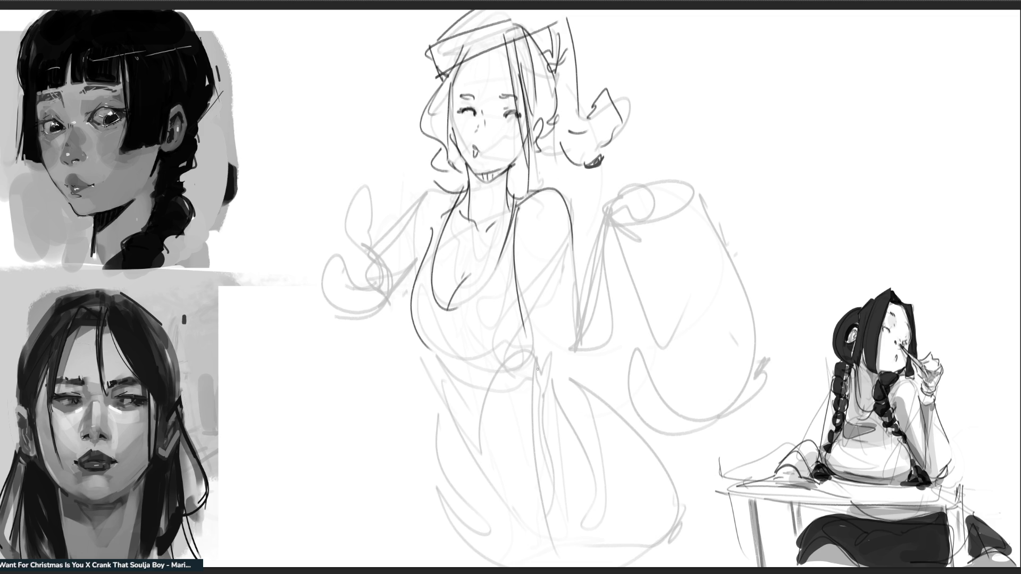
pyautogui.moveTo(433, 342); pyautogui.dragTo(515, 368)
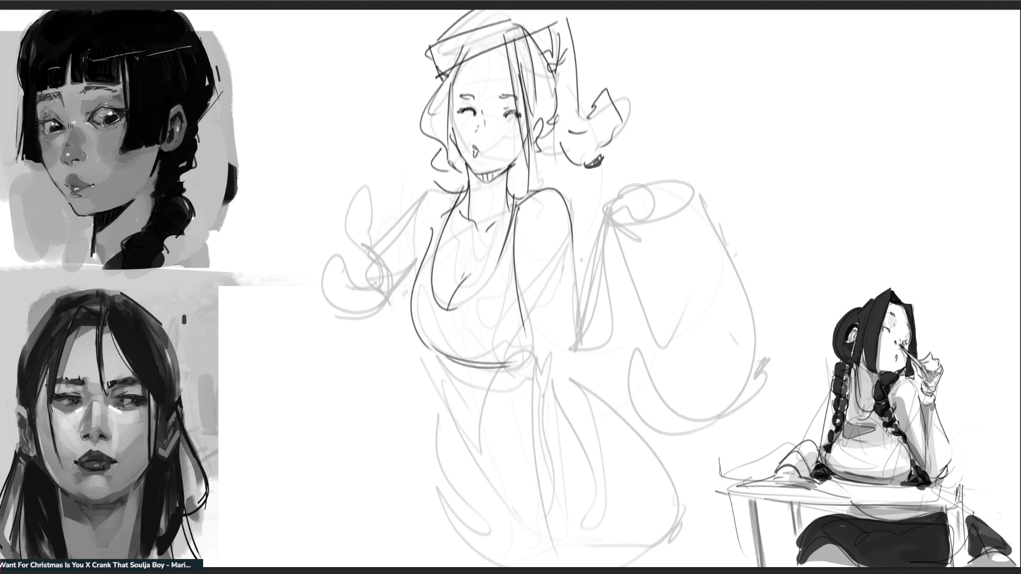
# Draw the torso's right side contour and arm line, undoing the lower arm strokes
pyautogui.moveTo(539, 236); pyautogui.dragTo(540, 295)
pyautogui.moveTo(571, 202); pyautogui.dragTo(583, 330)
pyautogui.moveTo(584, 291); pyautogui.dragTo(583, 327)
pyautogui.moveTo(548, 294)
pyautogui.mouseDown()
pyautogui.moveTo(556, 322)
pyautogui.moveTo(598, 369)
pyautogui.moveTo(556, 314)
pyautogui.moveTo(607, 363)
pyautogui.mouseUp()
pyautogui.hotkey('ctrl', 'z')
pyautogui.hotkey('ctrl', 'z')
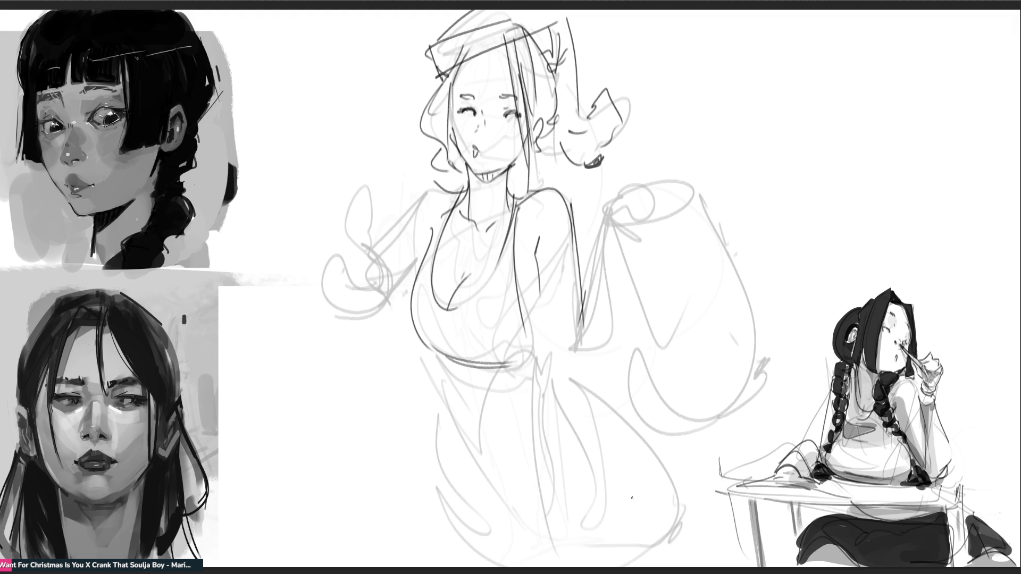
# Draw the waist, waistband and long skirt lines, undoing an extra lip stroke
pyautogui.moveTo(540, 324); pyautogui.dragTo(519, 366)
pyautogui.moveTo(430, 360)
pyautogui.mouseDown()
pyautogui.moveTo(539, 372)
pyautogui.moveTo(441, 379)
pyautogui.moveTo(558, 556)
pyautogui.mouseUp()
pyautogui.moveTo(545, 361)
pyautogui.mouseDown()
pyautogui.moveTo(533, 415)
pyautogui.moveTo(559, 551)
pyautogui.moveTo(605, 521)
pyautogui.moveTo(668, 530)
pyautogui.moveTo(647, 551)
pyautogui.mouseUp()
pyautogui.moveTo(443, 488); pyautogui.dragTo(479, 557)
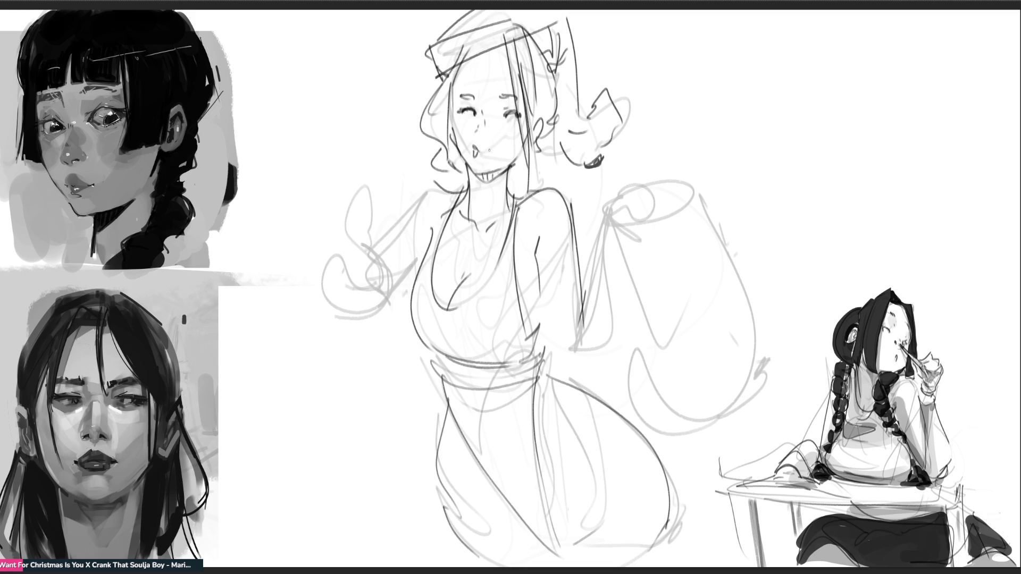
pyautogui.moveTo(478, 154); pyautogui.dragTo(495, 159)
pyautogui.hotkey('ctrl', 'z')
# Redraw the headband lines and outline, erasing parts of the old strokes
pyautogui.moveTo(444, 89); pyautogui.dragTo(521, 69)
pyautogui.moveTo(436, 54)
pyautogui.mouseDown()
pyautogui.moveTo(425, 85)
pyautogui.moveTo(450, 84)
pyautogui.moveTo(425, 70)
pyautogui.moveTo(498, 27)
pyautogui.moveTo(548, 39)
pyautogui.mouseUp()
pyautogui.moveTo(548, 42)
pyautogui.mouseDown()
pyautogui.moveTo(555, 82)
pyautogui.moveTo(563, 78)
pyautogui.mouseUp()
pyautogui.moveTo(558, 54)
pyautogui.mouseDown()
pyautogui.moveTo(572, 66)
pyautogui.moveTo(568, 91)
pyautogui.moveTo(565, 69)
pyautogui.mouseUp()
pyautogui.moveTo(442, 73)
pyautogui.mouseDown()
pyautogui.moveTo(532, 32)
pyautogui.moveTo(451, 69)
pyautogui.moveTo(468, 51)
pyautogui.moveTo(444, 80)
pyautogui.moveTo(458, 84)
pyautogui.mouseUp()
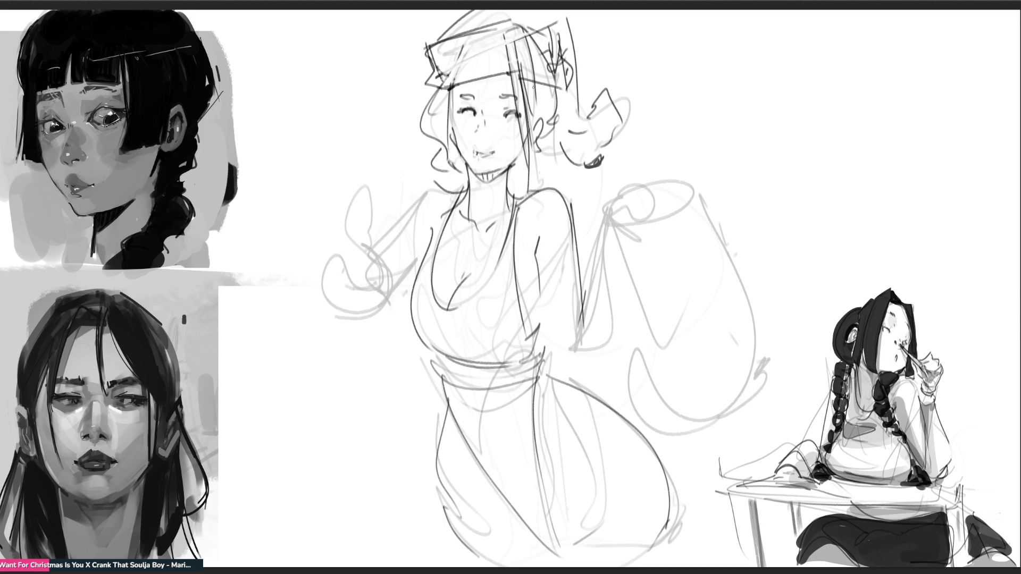
# Clean up the hair beside the face and hatch shading to its right
pyautogui.moveTo(520, 113)
pyautogui.mouseDown()
pyautogui.moveTo(529, 183)
pyautogui.moveTo(523, 144)
pyautogui.mouseUp()
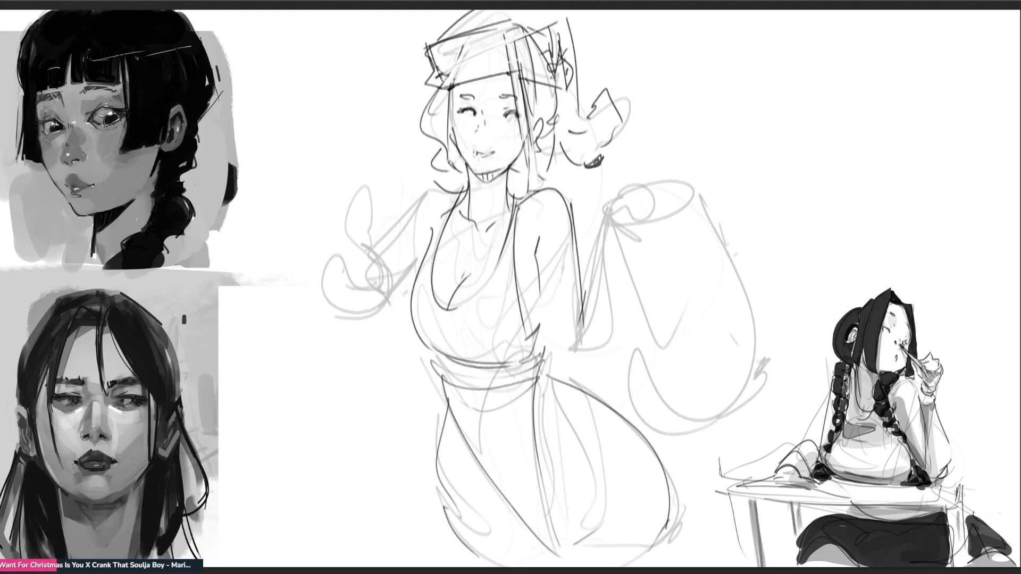
pyautogui.moveTo(524, 151)
pyautogui.mouseDown()
pyautogui.moveTo(519, 171)
pyautogui.moveTo(545, 182)
pyautogui.mouseUp()
pyautogui.moveTo(563, 126); pyautogui.dragTo(562, 139)
pyautogui.moveTo(562, 133); pyautogui.dragTo(567, 151)
pyautogui.moveTo(581, 132); pyautogui.dragTo(585, 159)
pyautogui.moveTo(602, 134); pyautogui.dragTo(597, 160)
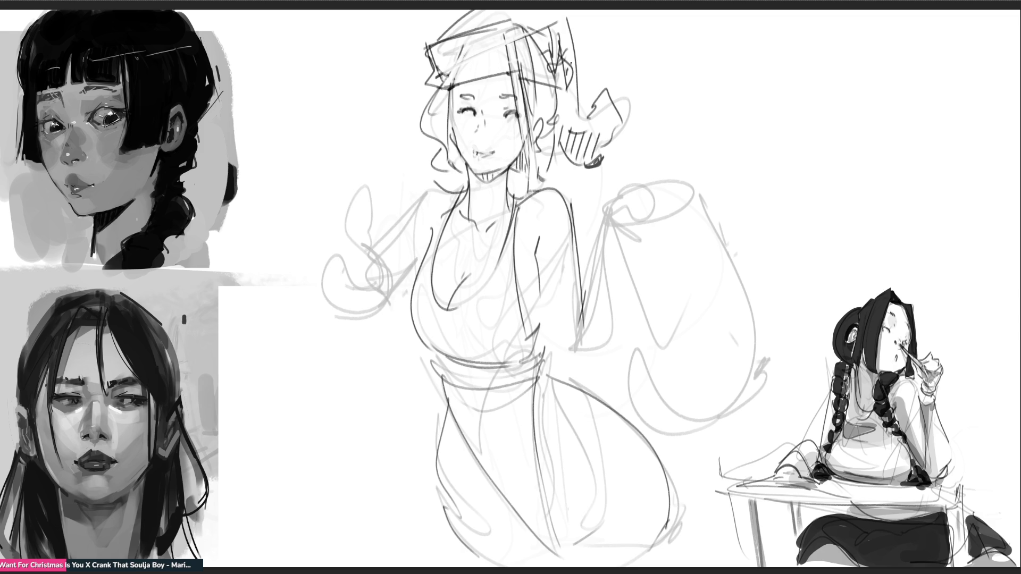
# Hatch the neck and shoulders, draw the left shoulder contour, and start a head study
pyautogui.moveTo(462, 190); pyautogui.dragTo(463, 215)
pyautogui.moveTo(510, 192); pyautogui.dragTo(507, 213)
pyautogui.moveTo(518, 196)
pyautogui.mouseDown()
pyautogui.moveTo(503, 223)
pyautogui.moveTo(452, 227)
pyautogui.mouseUp()
pyautogui.moveTo(515, 224); pyautogui.dragTo(509, 235)
pyautogui.moveTo(429, 213); pyautogui.dragTo(423, 259)
pyautogui.moveTo(433, 181); pyautogui.dragTo(396, 232)
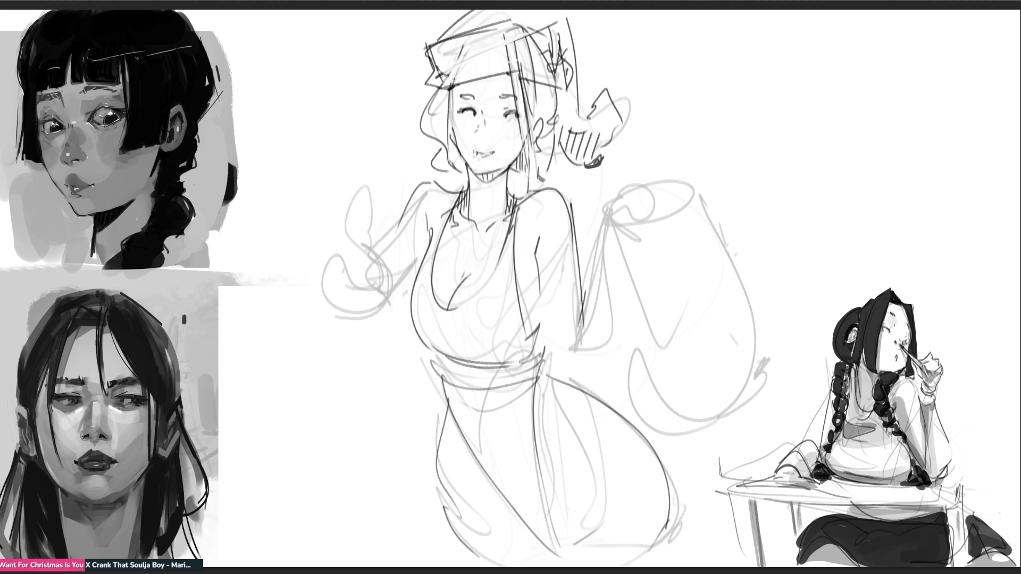
pyautogui.moveTo(602, 85)
pyautogui.mouseDown()
pyautogui.moveTo(628, 117)
pyautogui.moveTo(637, 98)
pyautogui.moveTo(600, 132)
pyautogui.moveTo(627, 46)
pyautogui.moveTo(634, 93)
pyautogui.moveTo(609, 84)
pyautogui.moveTo(600, 101)
pyautogui.mouseUp()
# Sketch a small head study with pointed ears, chin and diagonal neck lines
pyautogui.moveTo(591, 100)
pyautogui.mouseDown()
pyautogui.moveTo(614, 137)
pyautogui.moveTo(623, 130)
pyautogui.mouseUp()
pyautogui.moveTo(624, 97); pyautogui.dragTo(636, 137)
pyautogui.moveTo(625, 145); pyautogui.dragTo(648, 170)
pyautogui.moveTo(628, 169); pyautogui.dragTo(632, 208)
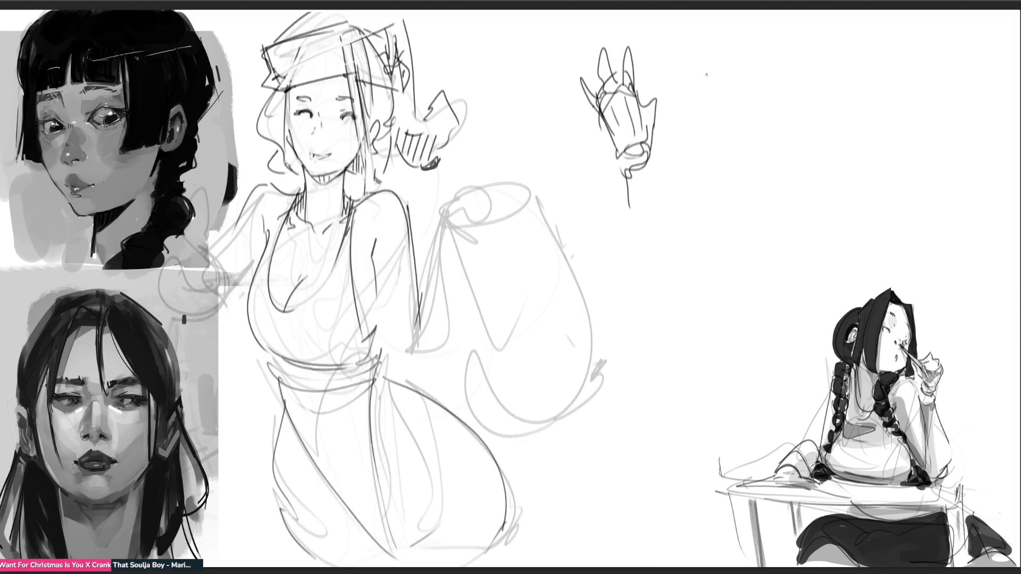
pyautogui.moveTo(650, 149)
pyautogui.mouseDown()
pyautogui.moveTo(631, 207)
pyautogui.moveTo(609, 211)
pyautogui.mouseUp()
pyautogui.moveTo(646, 167); pyautogui.dragTo(608, 220)
# Sketch a second small figure study with head, body, neck and back line
pyautogui.moveTo(710, 148)
pyautogui.mouseDown()
pyautogui.moveTo(713, 133)
pyautogui.moveTo(736, 136)
pyautogui.mouseUp()
pyautogui.moveTo(716, 154)
pyautogui.mouseDown()
pyautogui.moveTo(773, 160)
pyautogui.moveTo(769, 171)
pyautogui.mouseUp()
pyautogui.moveTo(699, 116); pyautogui.dragTo(713, 153)
pyautogui.moveTo(709, 85); pyautogui.dragTo(692, 124)
pyautogui.moveTo(717, 86)
pyautogui.mouseDown()
pyautogui.moveTo(734, 127)
pyautogui.moveTo(689, 139)
pyautogui.mouseUp()
pyautogui.moveTo(683, 75); pyautogui.dragTo(687, 107)
pyautogui.moveTo(697, 98); pyautogui.dragTo(694, 101)
pyautogui.moveTo(693, 88); pyautogui.dragTo(724, 95)
pyautogui.moveTo(721, 87)
pyautogui.mouseDown()
pyautogui.moveTo(738, 131)
pyautogui.moveTo(792, 91)
pyautogui.moveTo(795, 124)
pyautogui.mouseUp()
# Sketch a third study to the right, refining its shape with side lines and curves
pyautogui.moveTo(794, 88)
pyautogui.mouseDown()
pyautogui.moveTo(833, 76)
pyautogui.moveTo(838, 122)
pyautogui.mouseUp()
pyautogui.moveTo(838, 124)
pyautogui.mouseDown()
pyautogui.moveTo(818, 123)
pyautogui.moveTo(857, 136)
pyautogui.moveTo(845, 141)
pyautogui.mouseUp()
pyautogui.moveTo(824, 77); pyautogui.dragTo(856, 70)
pyautogui.moveTo(855, 72)
pyautogui.mouseDown()
pyautogui.moveTo(865, 102)
pyautogui.moveTo(901, 85)
pyautogui.moveTo(829, 117)
pyautogui.mouseUp()
pyautogui.moveTo(845, 91)
pyautogui.mouseDown()
pyautogui.moveTo(875, 97)
pyautogui.moveTo(840, 117)
pyautogui.mouseUp()
pyautogui.moveTo(796, 86); pyautogui.dragTo(795, 147)
# Draw a box shape below the studies with a zigzag and a long diagonal line across it
pyautogui.moveTo(674, 235); pyautogui.dragTo(683, 287)
pyautogui.moveTo(678, 244)
pyautogui.mouseDown()
pyautogui.moveTo(708, 209)
pyautogui.moveTo(742, 261)
pyautogui.mouseUp()
pyautogui.moveTo(687, 289); pyautogui.dragTo(732, 288)
pyautogui.moveTo(728, 290)
pyautogui.mouseDown()
pyautogui.moveTo(771, 223)
pyautogui.moveTo(743, 274)
pyautogui.moveTo(682, 234)
pyautogui.moveTo(680, 221)
pyautogui.moveTo(715, 204)
pyautogui.moveTo(735, 251)
pyautogui.moveTo(739, 242)
pyautogui.mouseUp()
pyautogui.moveTo(678, 248)
pyautogui.mouseDown()
pyautogui.moveTo(707, 287)
pyautogui.moveTo(740, 296)
pyautogui.moveTo(679, 342)
pyautogui.moveTo(692, 355)
pyautogui.mouseUp()
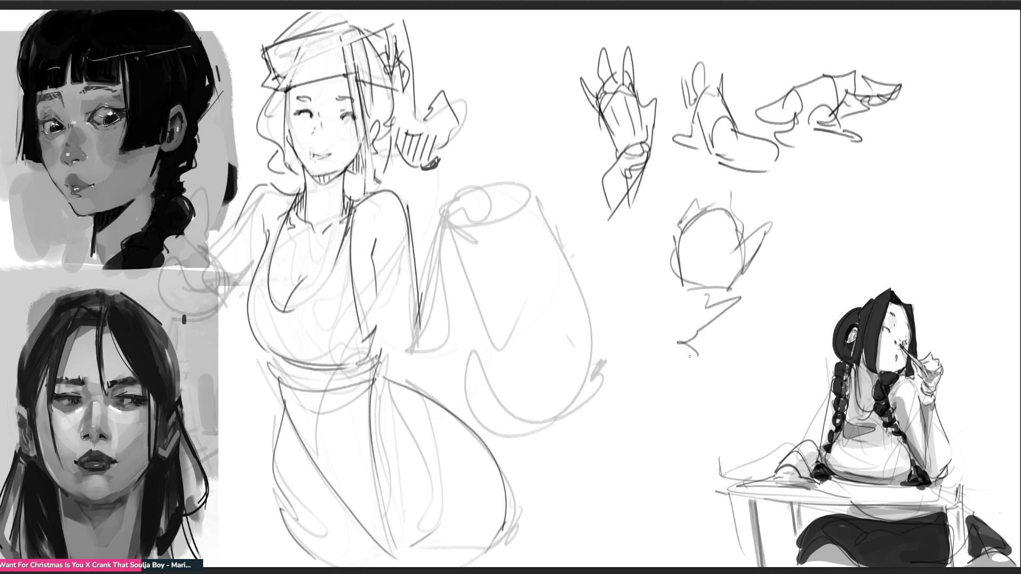
pyautogui.moveTo(635, 393); pyautogui.dragTo(781, 276)
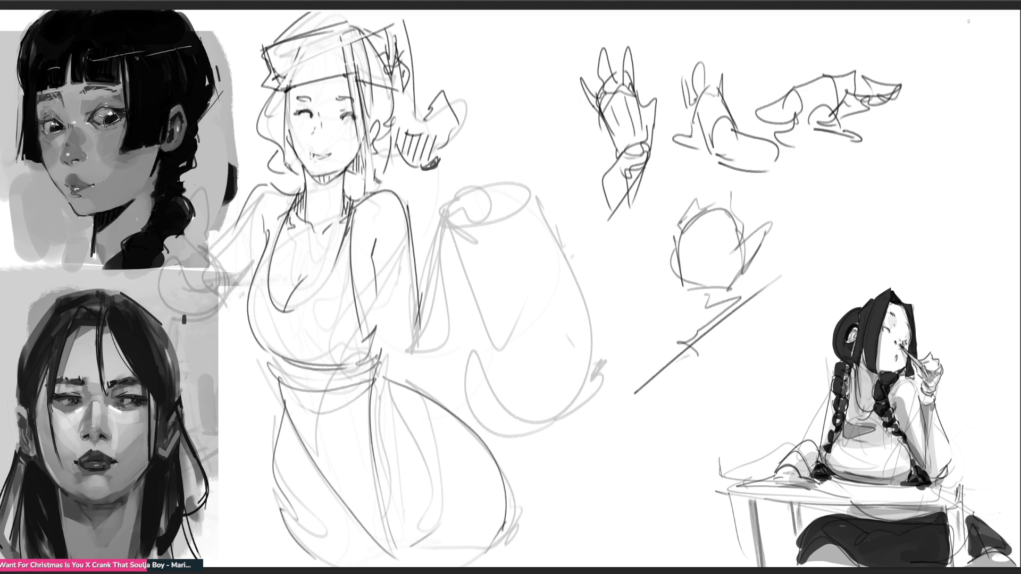
# Letter a bold dark 3 and more dark letter shapes beside the box
pyautogui.moveTo(819, 160); pyautogui.dragTo(809, 229)
pyautogui.moveTo(786, 163)
pyautogui.mouseDown()
pyautogui.moveTo(862, 154)
pyautogui.moveTo(724, 215)
pyautogui.mouseUp()
pyautogui.moveTo(826, 182)
pyautogui.mouseDown()
pyautogui.moveTo(831, 241)
pyautogui.moveTo(843, 224)
pyautogui.moveTo(862, 232)
pyautogui.mouseUp()
pyautogui.moveTo(883, 210); pyautogui.dragTo(896, 271)
# Draw a long bold underline stroke beneath the dark letter shapes
pyautogui.moveTo(915, 205)
pyautogui.mouseDown()
pyautogui.moveTo(854, 247)
pyautogui.moveTo(666, 272)
pyautogui.mouseUp()
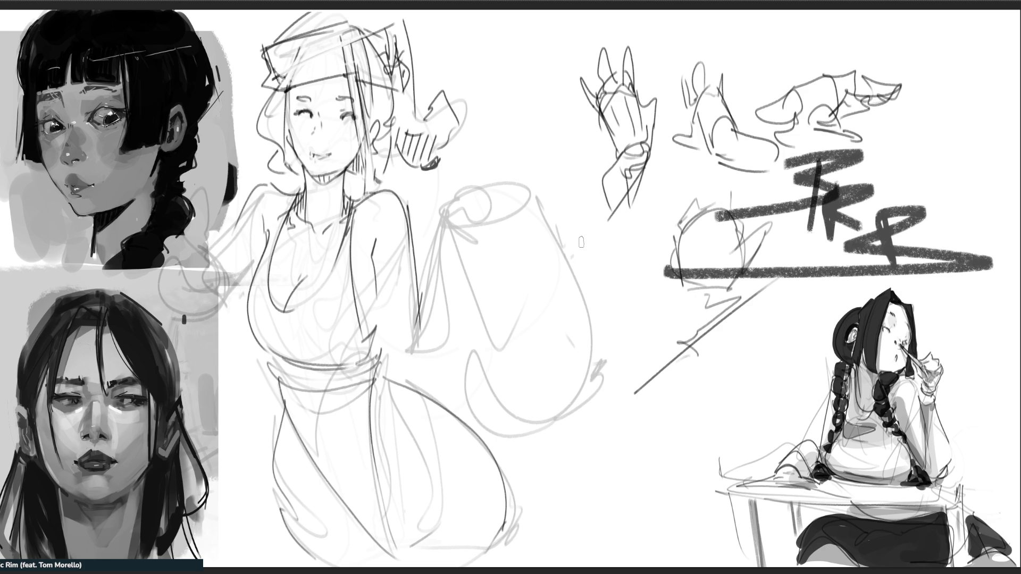
pyautogui.hotkey('ctrl', 'z')
pyautogui.hotkey('ctrl', 'z')
pyautogui.hotkey('ctrl', 'z')
pyautogui.hotkey('ctrl', 'z')
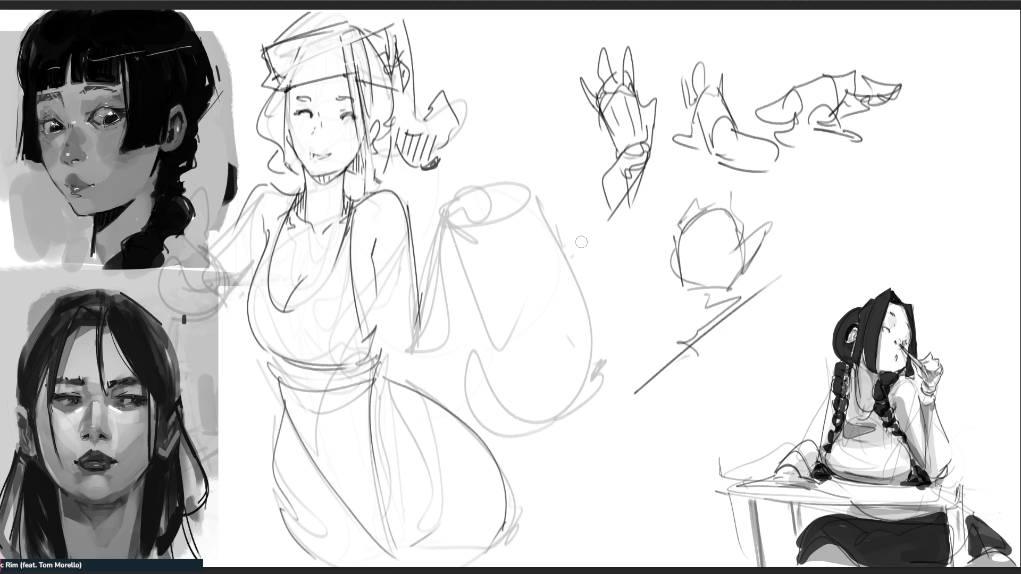
pyautogui.moveTo(309, 143); pyautogui.dragTo(315, 150)
pyautogui.click(332, 147)
pyautogui.hotkey('ctrl', 'z')
pyautogui.hotkey('ctrl', 'z')
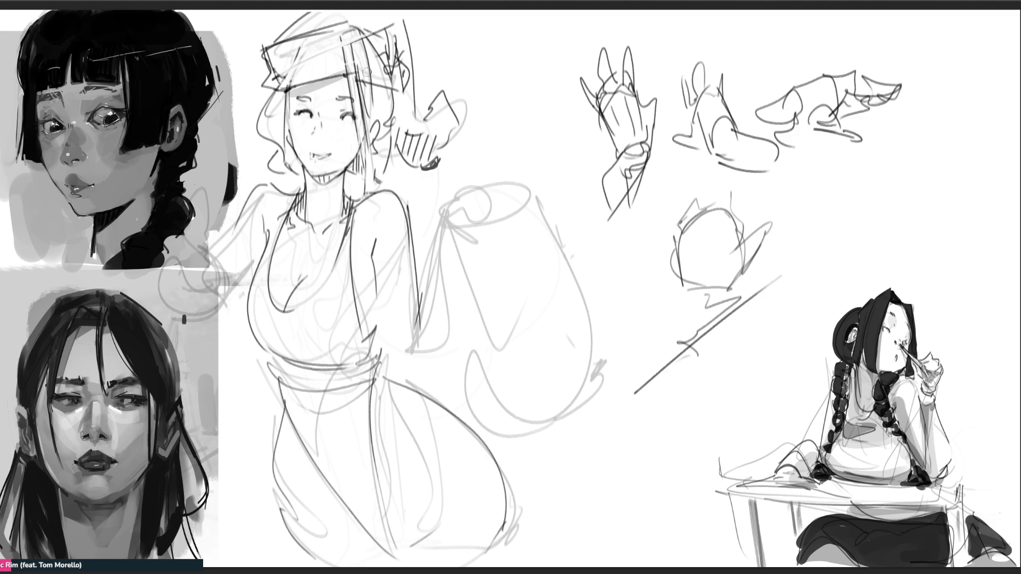
pyautogui.moveTo(352, 71); pyautogui.dragTo(350, 168)
pyautogui.moveTo(291, 92)
pyautogui.mouseDown()
pyautogui.moveTo(291, 133)
pyautogui.moveTo(310, 169)
pyautogui.mouseUp()
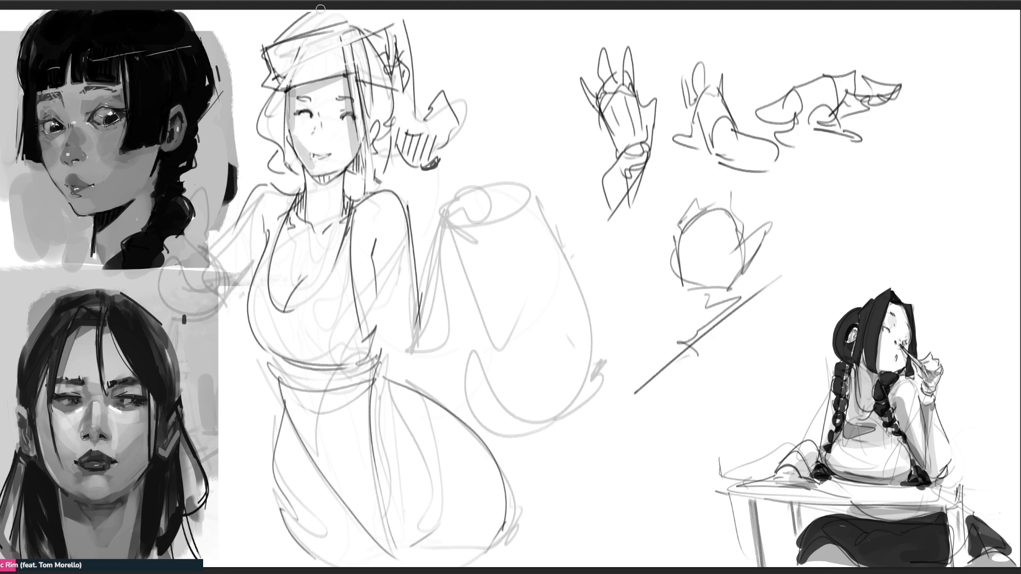
pyautogui.hotkey('ctrl', 'z')
pyautogui.moveTo(293, 133); pyautogui.dragTo(308, 165)
pyautogui.moveTo(334, 151)
pyautogui.mouseDown()
pyautogui.moveTo(332, 159)
pyautogui.moveTo(361, 132)
pyautogui.moveTo(351, 143)
pyautogui.moveTo(363, 145)
pyautogui.mouseUp()
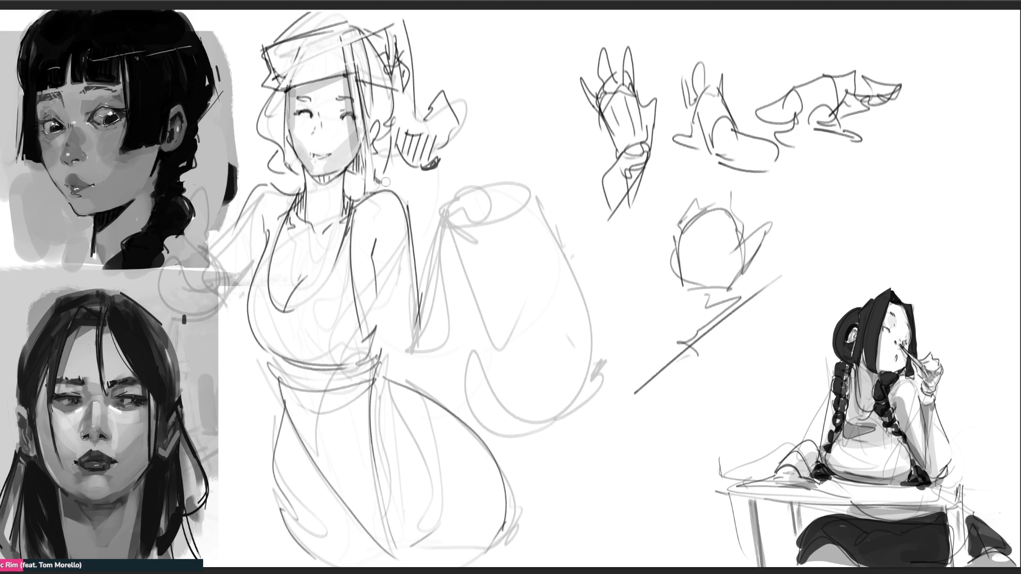
pyautogui.hotkey('ctrl', 'z')
pyautogui.hotkey('ctrl', 'z')
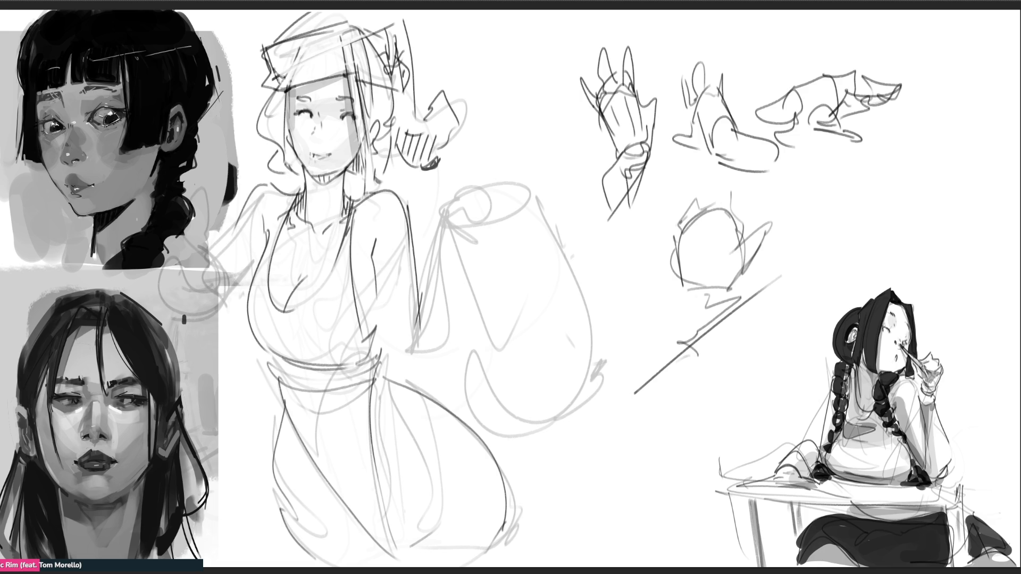
pyautogui.moveTo(308, 173)
pyautogui.mouseDown()
pyautogui.moveTo(315, 232)
pyautogui.moveTo(336, 176)
pyautogui.moveTo(300, 208)
pyautogui.moveTo(350, 228)
pyautogui.mouseUp()
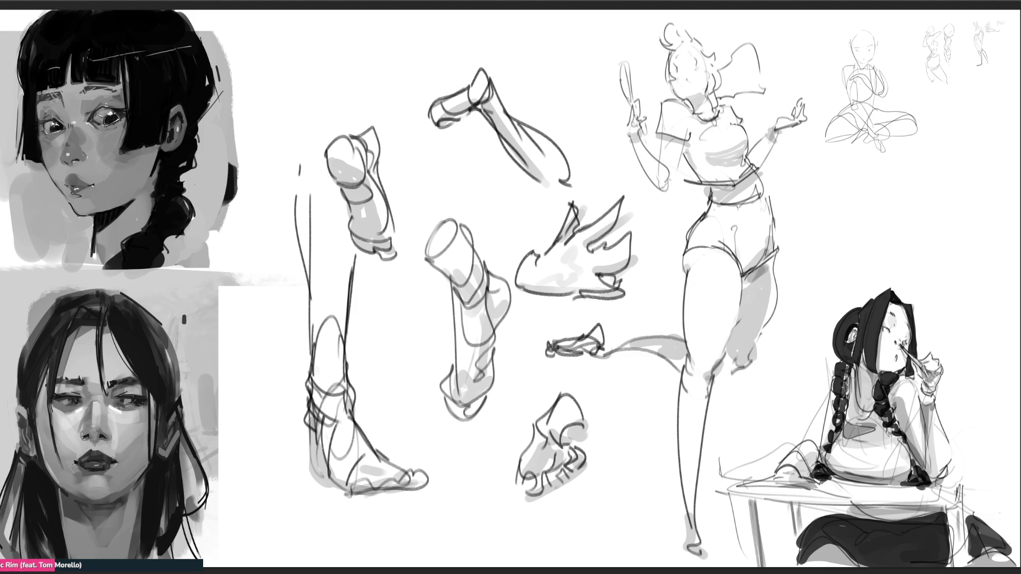
# Darken the girl's hair bun and mark her eye
pyautogui.moveTo(664, 52)
pyautogui.mouseDown()
pyautogui.moveTo(658, 42)
pyautogui.moveTo(672, 45)
pyautogui.moveTo(677, 18)
pyautogui.moveTo(706, 53)
pyautogui.moveTo(719, 53)
pyautogui.moveTo(721, 72)
pyautogui.moveTo(666, 86)
pyautogui.moveTo(659, 74)
pyautogui.moveTo(687, 101)
pyautogui.mouseUp()
pyautogui.moveTo(674, 67); pyautogui.dragTo(677, 73)
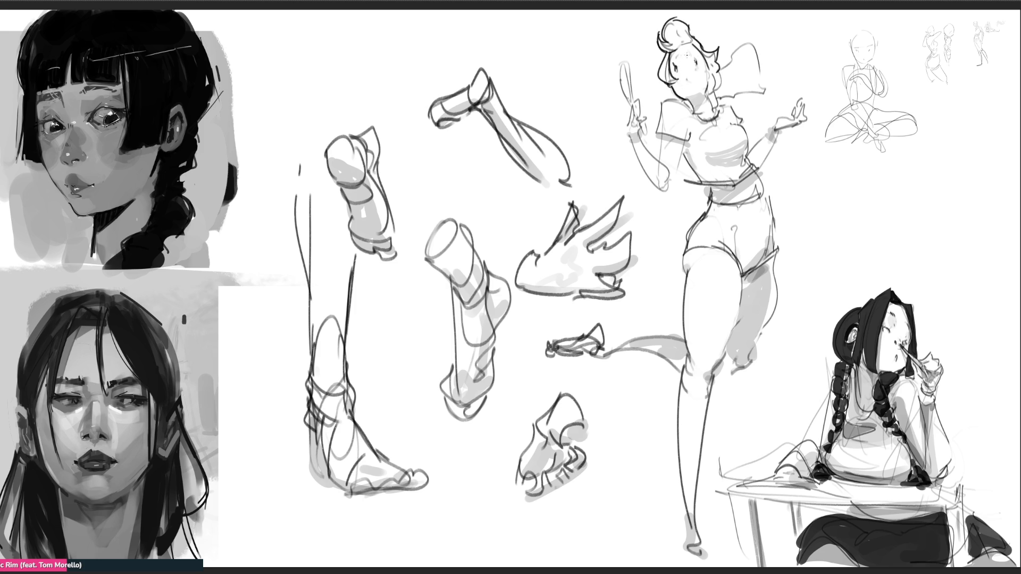
# Ink the girl's open mouth, jaw, neck, shoulder, torso side and hair ribbon
pyautogui.moveTo(687, 75)
pyautogui.mouseDown()
pyautogui.moveTo(688, 85)
pyautogui.moveTo(714, 81)
pyautogui.mouseUp()
pyautogui.moveTo(710, 78)
pyautogui.mouseDown()
pyautogui.moveTo(696, 116)
pyautogui.moveTo(718, 108)
pyautogui.moveTo(691, 112)
pyautogui.mouseUp()
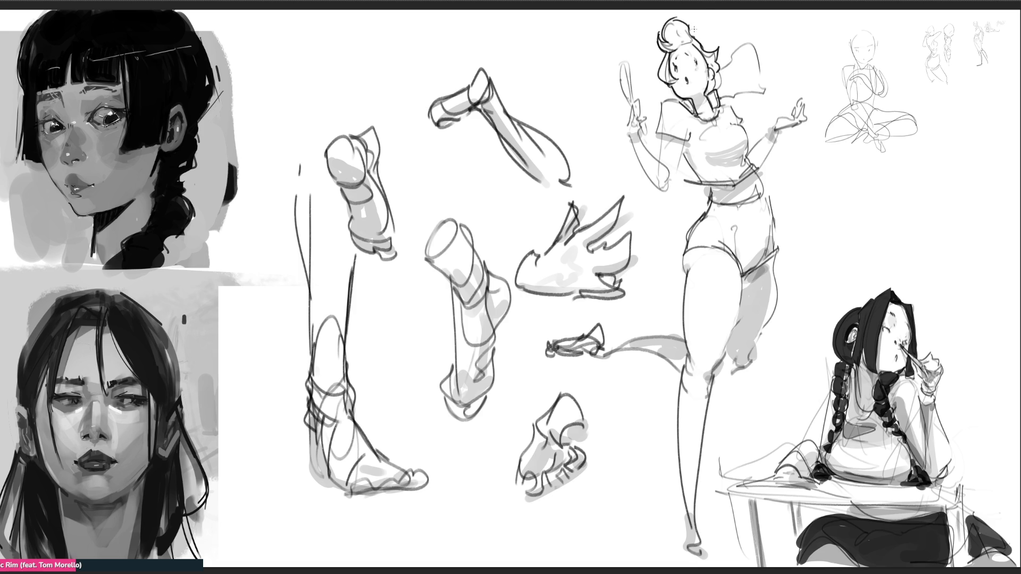
pyautogui.moveTo(661, 97)
pyautogui.mouseDown()
pyautogui.moveTo(681, 103)
pyautogui.moveTo(655, 139)
pyautogui.moveTo(690, 144)
pyautogui.mouseUp()
pyautogui.moveTo(722, 98)
pyautogui.mouseDown()
pyautogui.moveTo(747, 128)
pyautogui.moveTo(746, 154)
pyautogui.mouseUp()
pyautogui.moveTo(682, 150)
pyautogui.mouseDown()
pyautogui.moveTo(700, 182)
pyautogui.moveTo(728, 183)
pyautogui.moveTo(755, 160)
pyautogui.mouseUp()
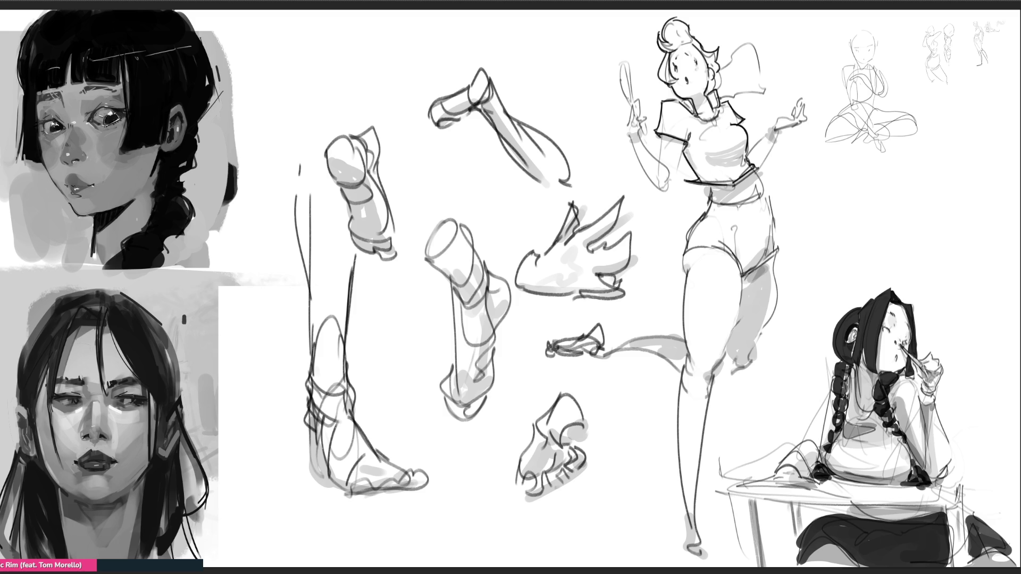
pyautogui.moveTo(726, 89)
pyautogui.mouseDown()
pyautogui.moveTo(718, 72)
pyautogui.moveTo(750, 41)
pyautogui.moveTo(782, 79)
pyautogui.moveTo(771, 103)
pyautogui.mouseUp()
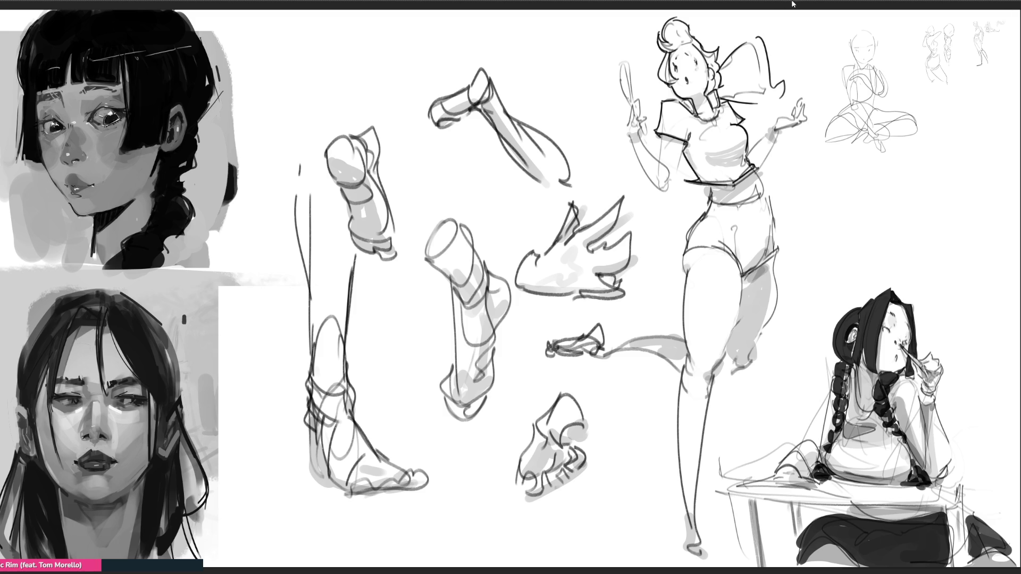
# Ink her arms, wristbands, raised hand and the fingers gripping the mirror, redoing the forearm strokes
pyautogui.moveTo(660, 137); pyautogui.dragTo(670, 182)
pyautogui.moveTo(628, 133)
pyautogui.mouseDown()
pyautogui.moveTo(644, 139)
pyautogui.moveTo(672, 193)
pyautogui.mouseUp()
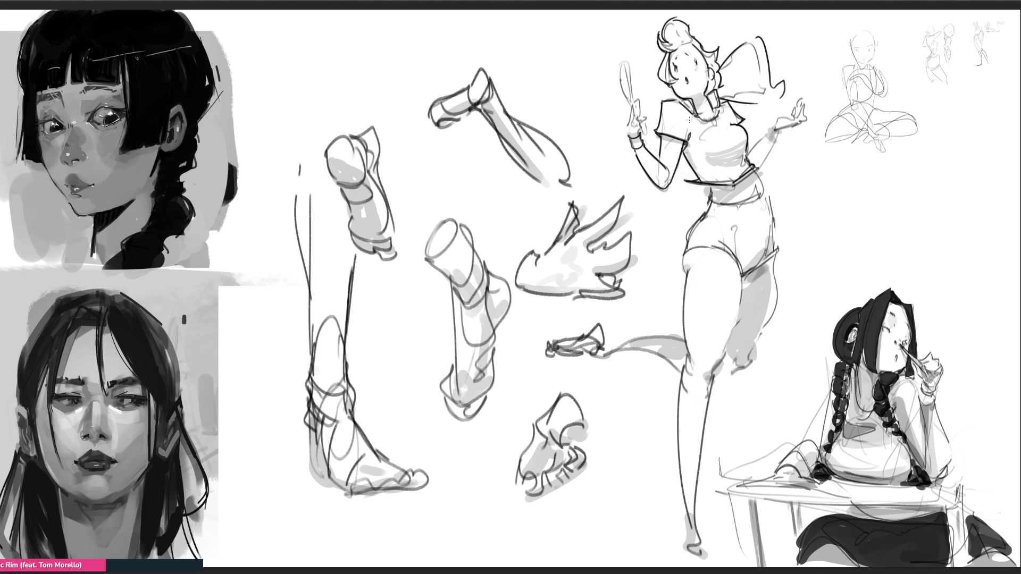
pyautogui.moveTo(763, 128)
pyautogui.mouseDown()
pyautogui.moveTo(770, 140)
pyautogui.moveTo(778, 133)
pyautogui.moveTo(746, 172)
pyautogui.mouseUp()
pyautogui.hotkey('ctrl', 'z')
pyautogui.moveTo(770, 138); pyautogui.dragTo(755, 166)
pyautogui.hotkey('ctrl', 'z')
pyautogui.moveTo(772, 124)
pyautogui.mouseDown()
pyautogui.moveTo(800, 100)
pyautogui.moveTo(793, 106)
pyautogui.moveTo(809, 117)
pyautogui.mouseUp()
pyautogui.moveTo(798, 115)
pyautogui.mouseDown()
pyautogui.moveTo(809, 128)
pyautogui.moveTo(800, 123)
pyautogui.mouseUp()
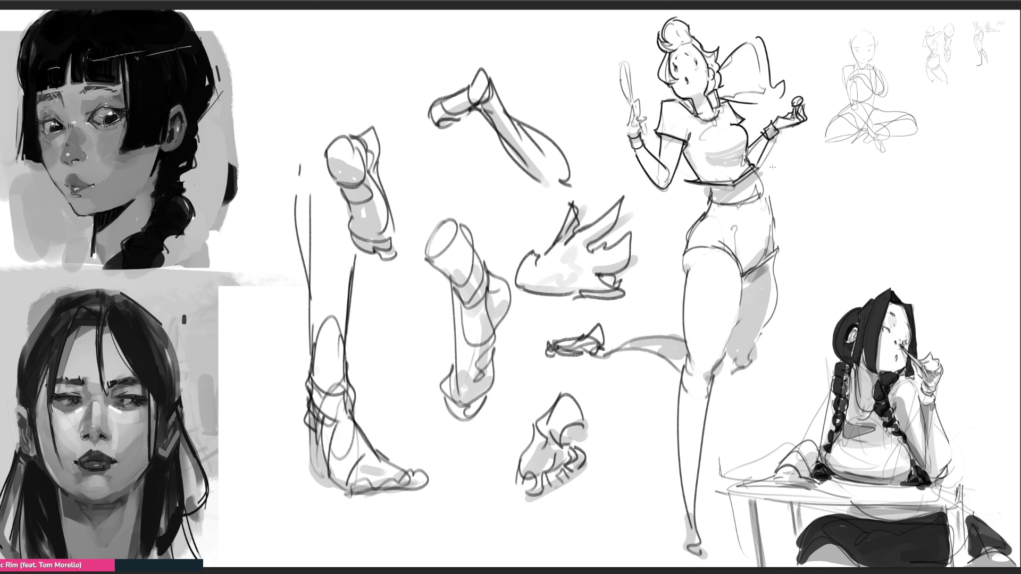
pyautogui.moveTo(630, 119)
pyautogui.mouseDown()
pyautogui.moveTo(623, 133)
pyautogui.moveTo(633, 100)
pyautogui.moveTo(645, 114)
pyautogui.mouseUp()
pyautogui.moveTo(641, 110); pyautogui.dragTo(650, 121)
pyautogui.moveTo(642, 118); pyautogui.dragTo(648, 134)
# Outline the waist, shorts waistband, both hems and the shorts' outer edge
pyautogui.moveTo(754, 199); pyautogui.dragTo(765, 171)
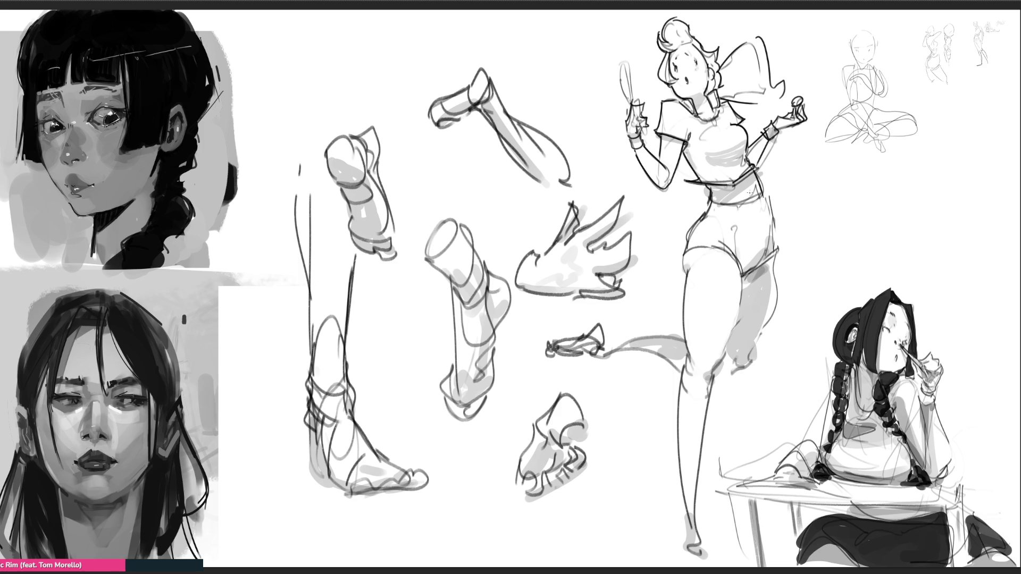
pyautogui.moveTo(709, 204)
pyautogui.mouseDown()
pyautogui.moveTo(768, 191)
pyautogui.moveTo(773, 171)
pyautogui.moveTo(802, 195)
pyautogui.moveTo(772, 226)
pyautogui.moveTo(779, 245)
pyautogui.moveTo(738, 284)
pyautogui.mouseUp()
pyautogui.moveTo(769, 247); pyautogui.dragTo(743, 272)
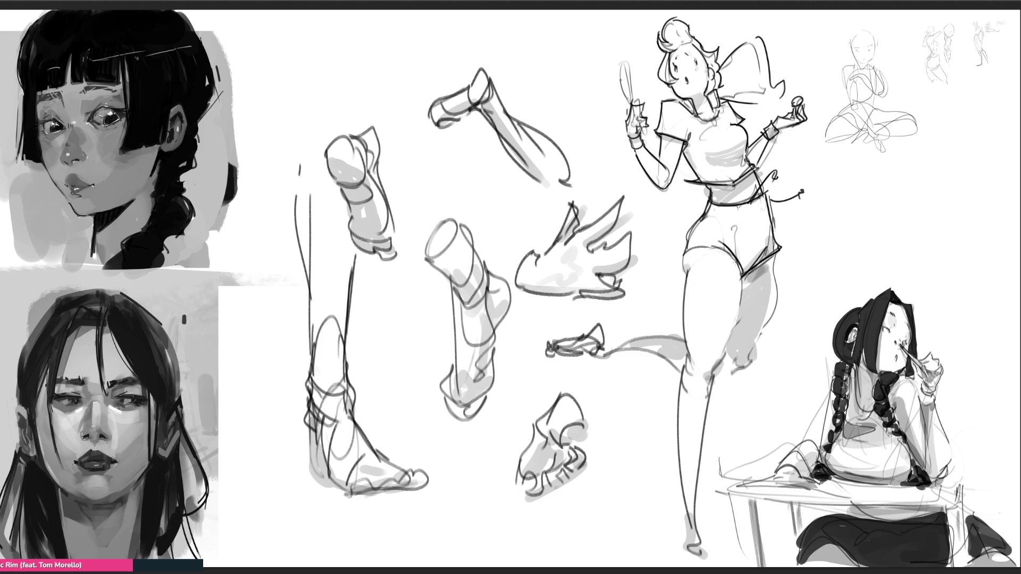
pyautogui.moveTo(679, 256)
pyautogui.mouseDown()
pyautogui.moveTo(736, 250)
pyautogui.moveTo(681, 255)
pyautogui.mouseUp()
pyautogui.moveTo(750, 152); pyautogui.dragTo(754, 163)
pyautogui.moveTo(688, 250); pyautogui.dragTo(681, 274)
pyautogui.hotkey('ctrl', 'z')
pyautogui.moveTo(684, 252); pyautogui.dragTo(680, 268)
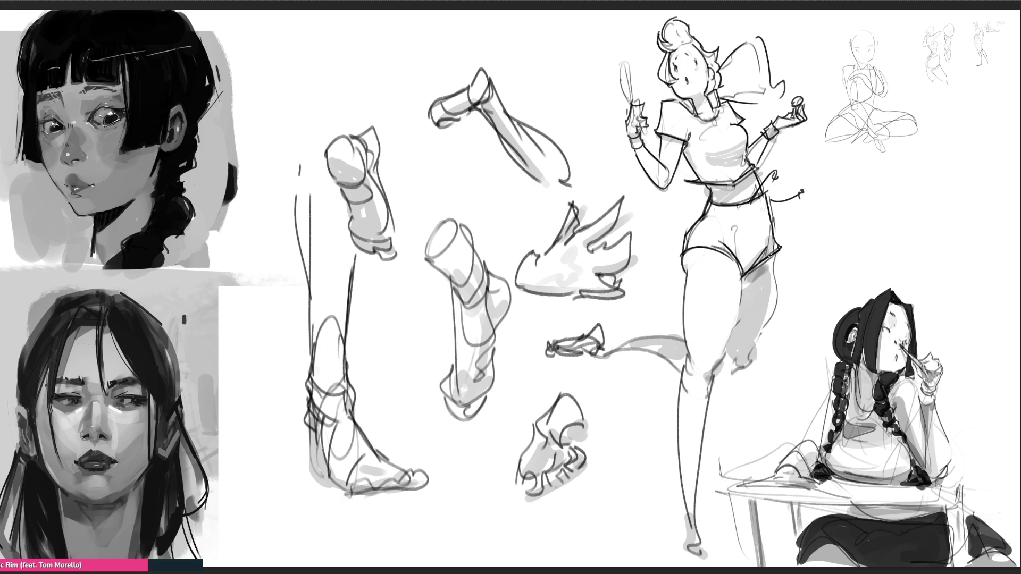
# Outline the thigh, lower leg, ankle and foot
pyautogui.moveTo(775, 253)
pyautogui.mouseDown()
pyautogui.moveTo(769, 322)
pyautogui.moveTo(725, 376)
pyautogui.mouseUp()
pyautogui.moveTo(743, 277)
pyautogui.mouseDown()
pyautogui.moveTo(716, 377)
pyautogui.moveTo(699, 379)
pyautogui.moveTo(711, 379)
pyautogui.moveTo(675, 418)
pyautogui.moveTo(689, 494)
pyautogui.mouseUp()
pyautogui.moveTo(711, 389); pyautogui.dragTo(697, 515)
pyautogui.moveTo(677, 493)
pyautogui.mouseDown()
pyautogui.moveTo(680, 515)
pyautogui.moveTo(698, 525)
pyautogui.mouseUp()
pyautogui.moveTo(696, 520)
pyautogui.mouseDown()
pyautogui.moveTo(683, 540)
pyautogui.moveTo(695, 547)
pyautogui.mouseUp()
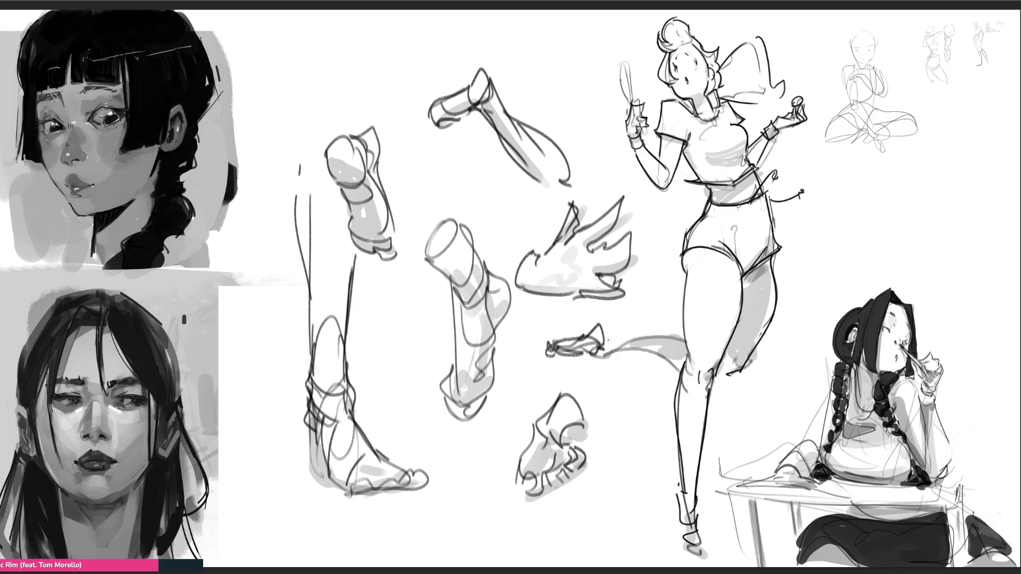
# Add a heel loop to the small foot sketch and lasso-select it
pyautogui.moveTo(608, 341)
pyautogui.mouseDown()
pyautogui.moveTo(628, 351)
pyautogui.moveTo(630, 334)
pyautogui.mouseUp()
pyautogui.moveTo(621, 360); pyautogui.dragTo(635, 360)
pyautogui.moveTo(600, 382)
pyautogui.mouseDown()
pyautogui.moveTo(646, 370)
pyautogui.moveTo(646, 321)
pyautogui.moveTo(536, 367)
pyautogui.moveTo(600, 382)
pyautogui.mouseUp()
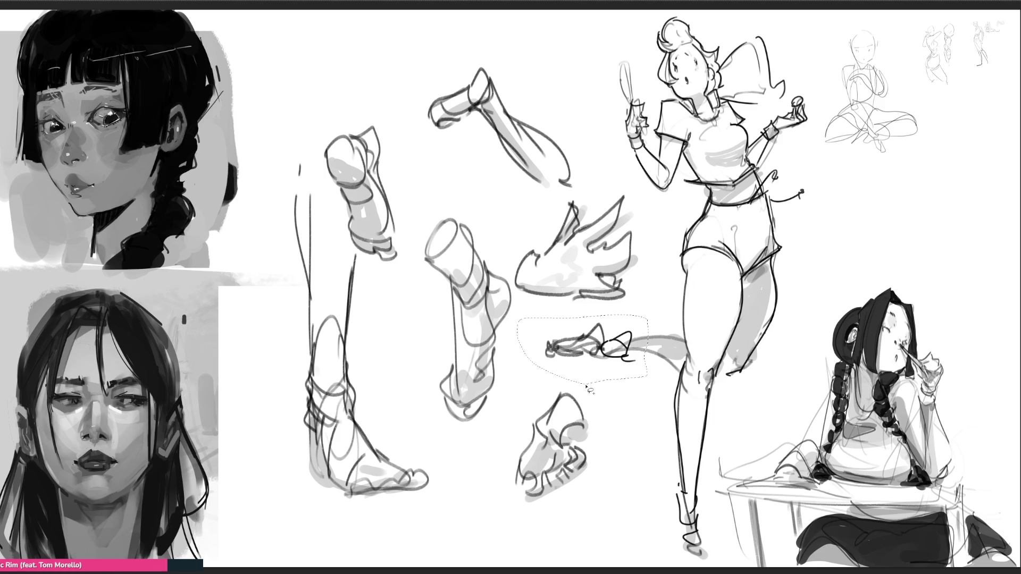
# Shift the selected foot sketch slightly right toward the girl's leg, then deselect
pyautogui.hotkey('ctrl', 't')
pyautogui.moveTo(580, 345); pyautogui.dragTo(601, 345)
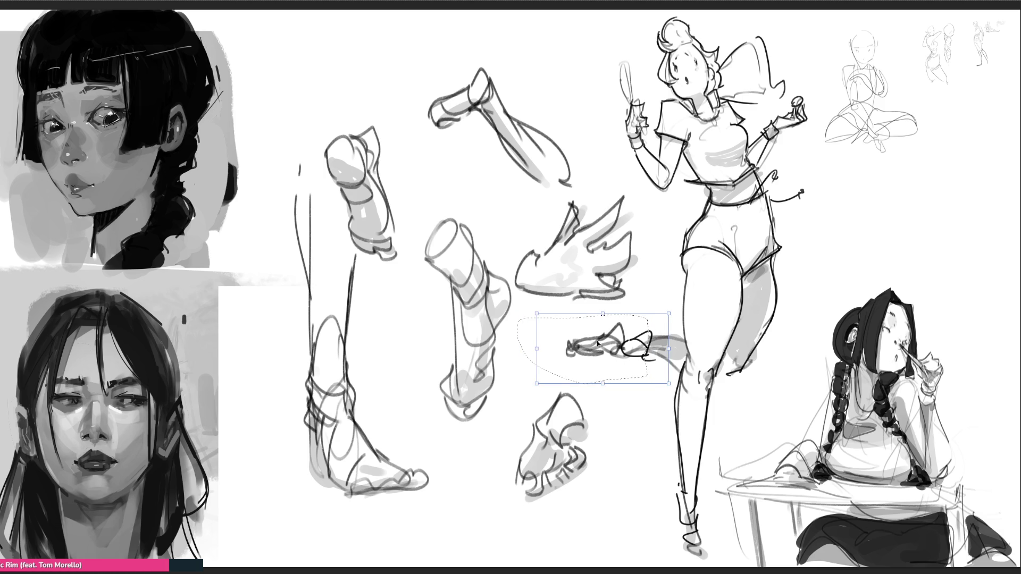
pyautogui.press('Return')
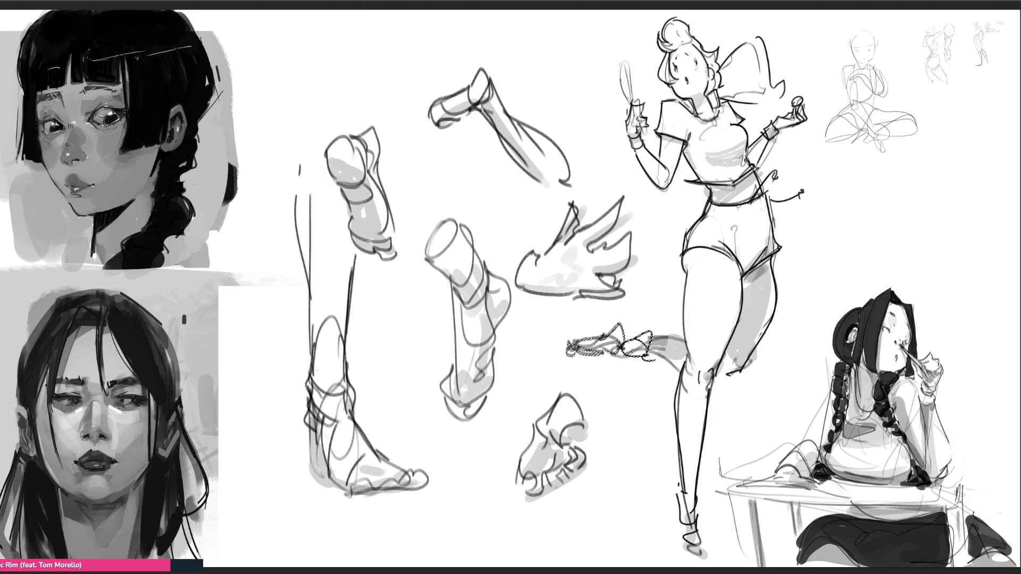
pyautogui.hotkey('ctrl', 'd')
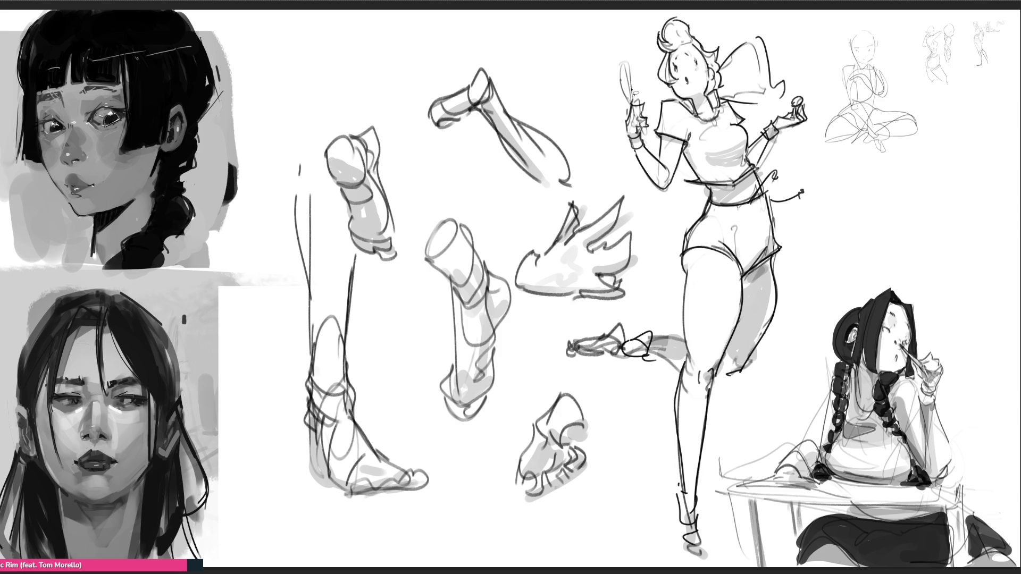
# Ink the mirror-holding hand and the mirror outline, erasing stray inner lines
pyautogui.moveTo(642, 128); pyautogui.dragTo(648, 139)
pyautogui.moveTo(638, 126); pyautogui.dragTo(645, 132)
pyautogui.moveTo(616, 81); pyautogui.dragTo(621, 98)
pyautogui.moveTo(623, 58); pyautogui.dragTo(615, 82)
pyautogui.moveTo(619, 59); pyautogui.dragTo(626, 112)
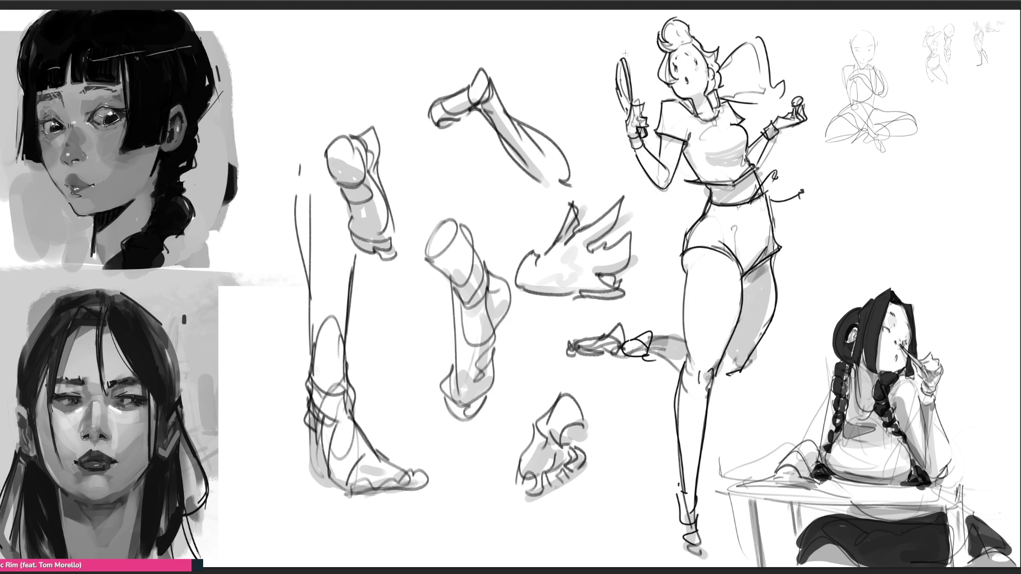
pyautogui.moveTo(621, 64); pyautogui.dragTo(630, 106)
pyautogui.moveTo(630, 61); pyautogui.dragTo(627, 85)
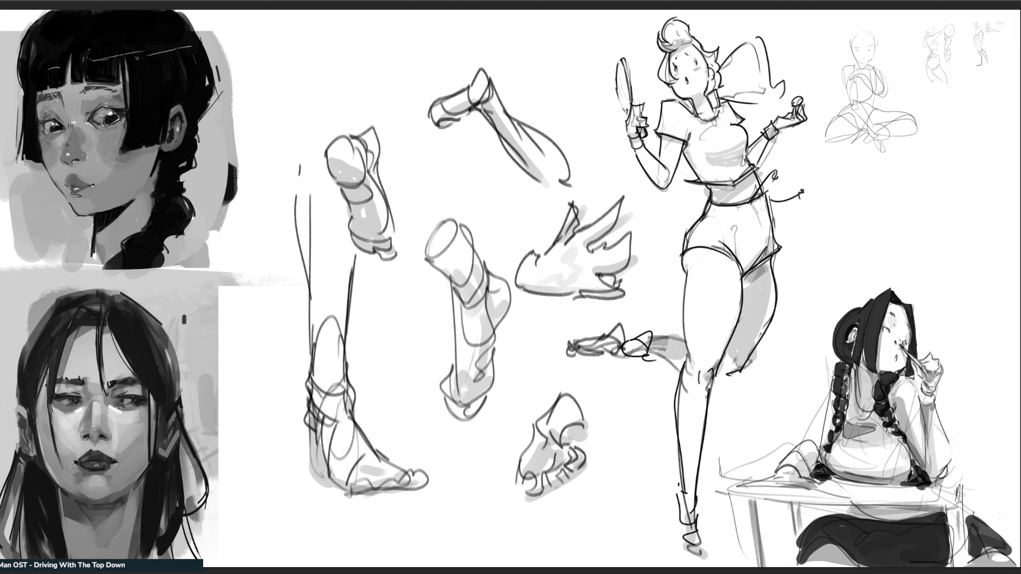
# Darken the hair bun, shade the ponytail and forearm grey, then clear the middle sketches
pyautogui.moveTo(687, 32); pyautogui.dragTo(671, 47)
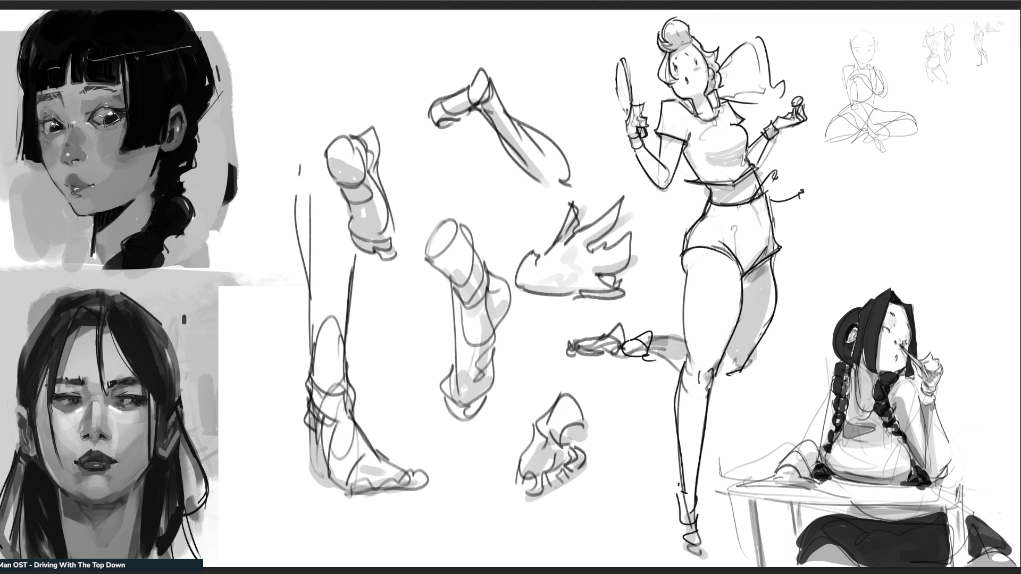
pyautogui.moveTo(727, 87)
pyautogui.mouseDown()
pyautogui.moveTo(771, 96)
pyautogui.moveTo(788, 86)
pyautogui.mouseUp()
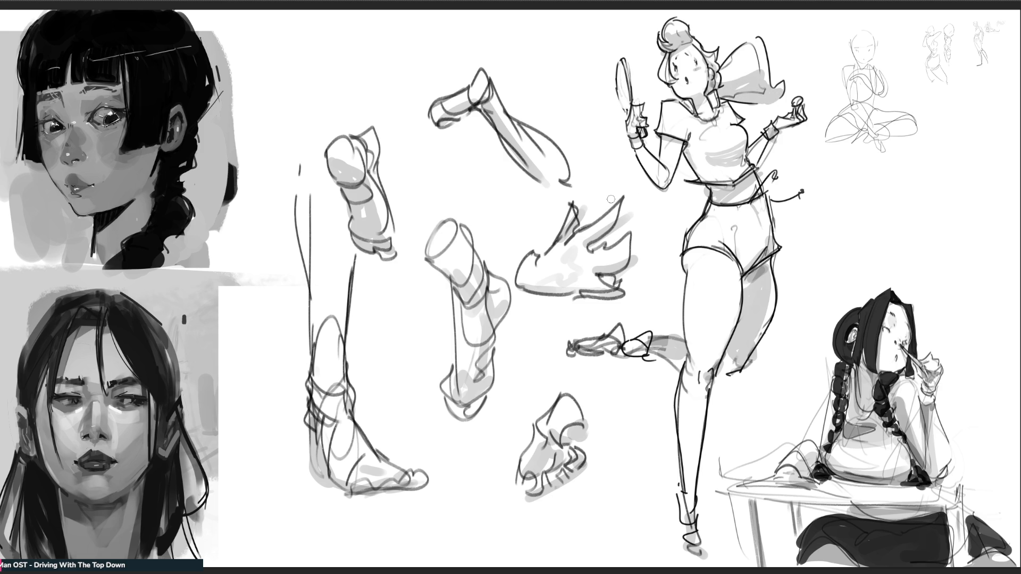
pyautogui.moveTo(756, 215); pyautogui.dragTo(749, 264)
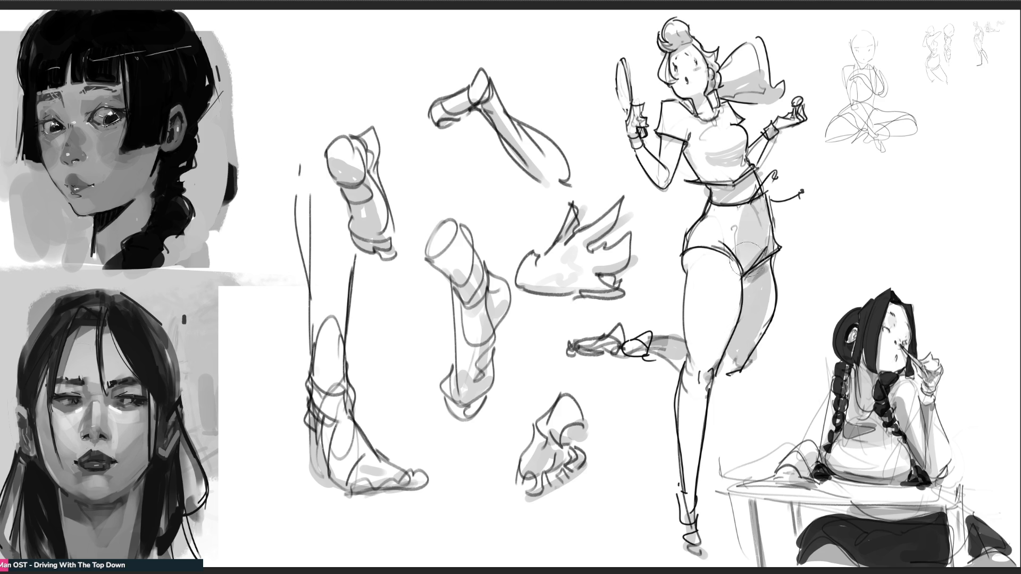
pyautogui.hotkey('ctrl', 'z')
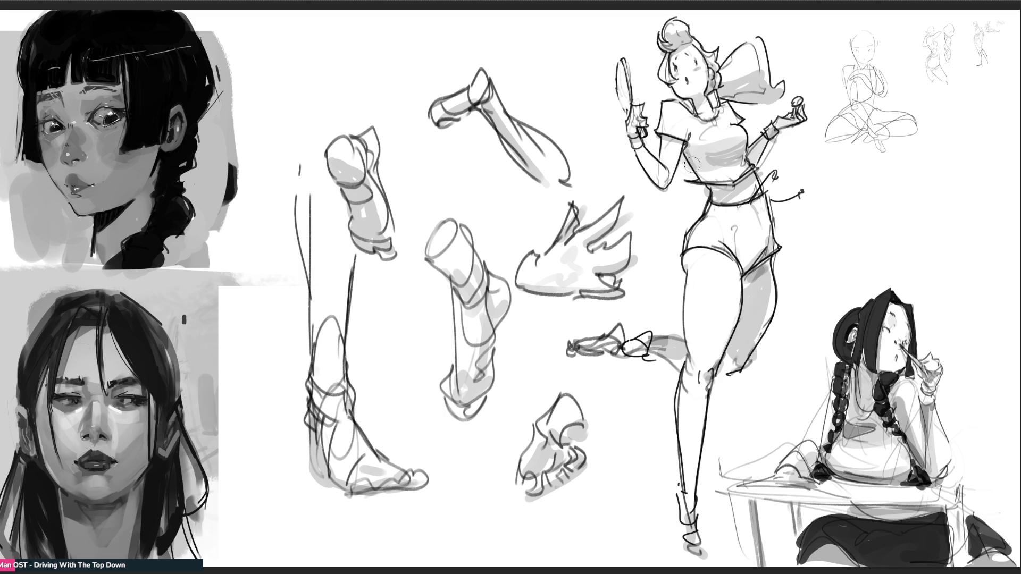
pyautogui.moveTo(632, 155); pyautogui.dragTo(640, 180)
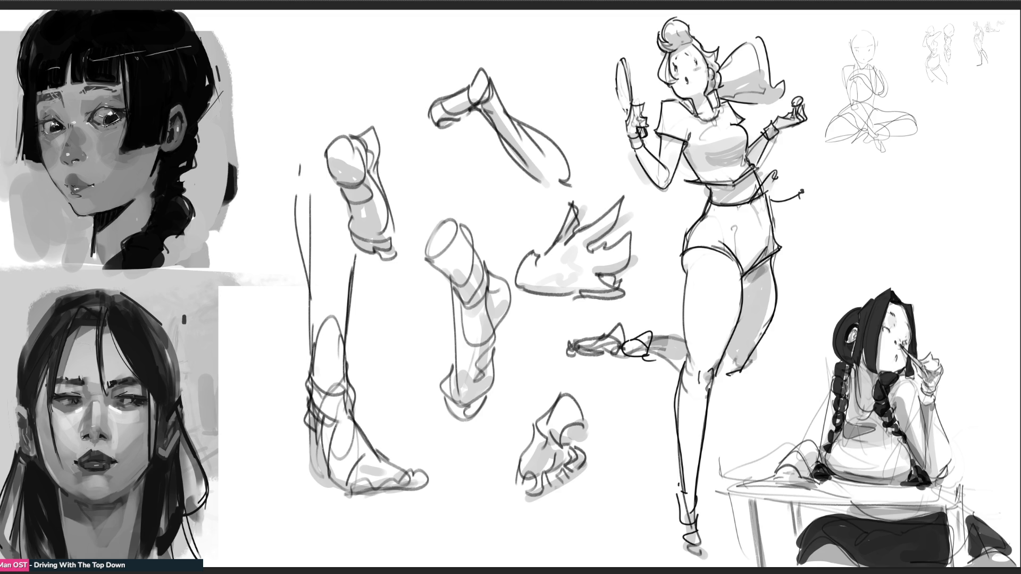
pyautogui.press('Delete')
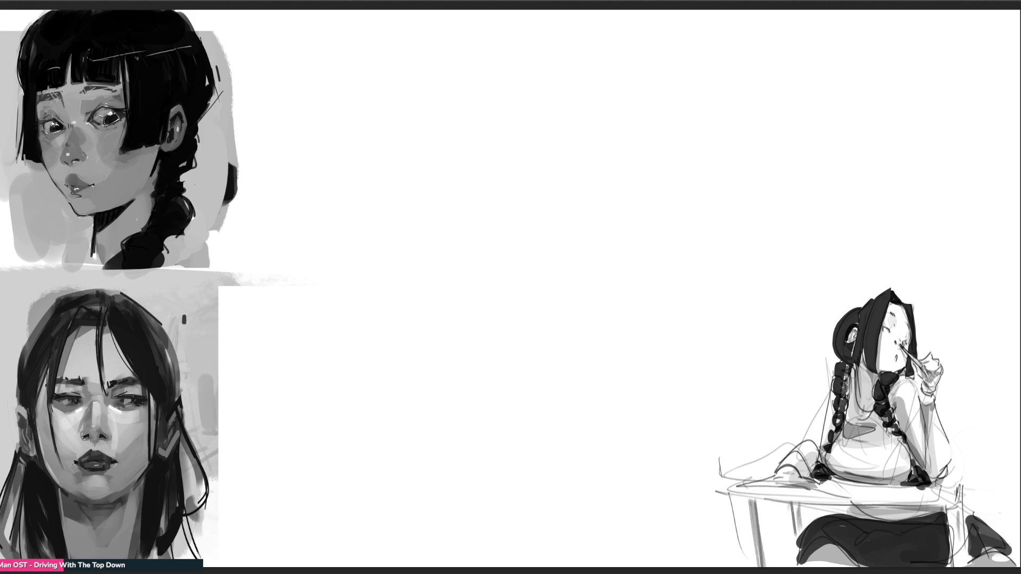
# Draw a long diagonal line for the cone's left side in the empty middle area
pyautogui.moveTo(362, 75); pyautogui.dragTo(295, 299)
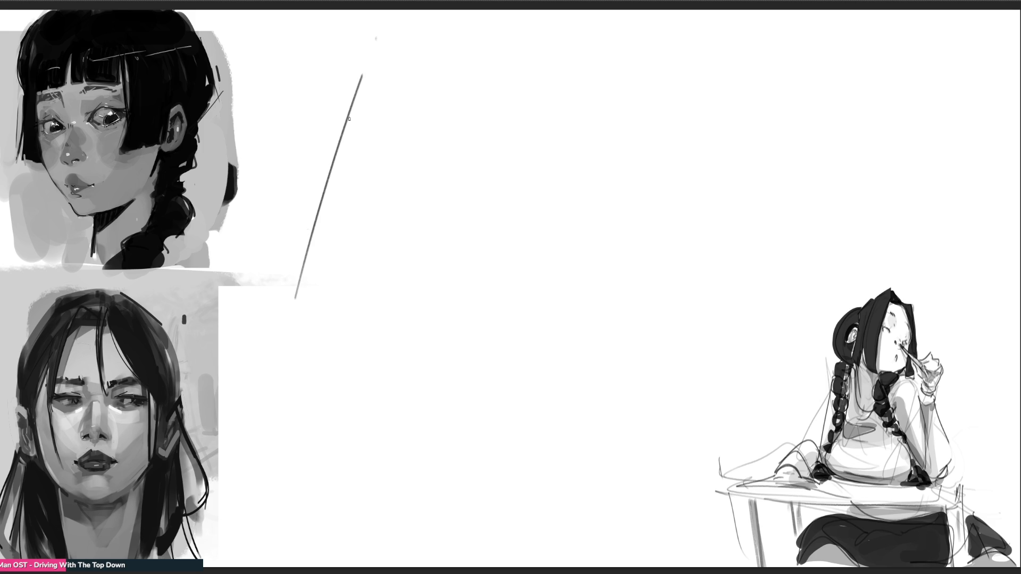
# Sketch the cone's tip, right side and slanted base edges
pyautogui.moveTo(376, 39)
pyautogui.mouseDown()
pyautogui.moveTo(400, 21)
pyautogui.moveTo(462, 238)
pyautogui.mouseUp()
pyautogui.moveTo(404, 22)
pyautogui.mouseDown()
pyautogui.moveTo(424, 29)
pyautogui.moveTo(421, 47)
pyautogui.moveTo(444, 77)
pyautogui.mouseUp()
pyautogui.hotkey('ctrl', 'z')
pyautogui.moveTo(469, 135); pyautogui.dragTo(600, 391)
pyautogui.moveTo(264, 339)
pyautogui.mouseDown()
pyautogui.moveTo(430, 249)
pyautogui.moveTo(426, 424)
pyautogui.moveTo(558, 407)
pyautogui.mouseUp()
pyautogui.moveTo(374, 58)
pyautogui.mouseDown()
pyautogui.moveTo(388, 71)
pyautogui.moveTo(427, 73)
pyautogui.moveTo(404, 105)
pyautogui.moveTo(416, 295)
pyautogui.mouseUp()
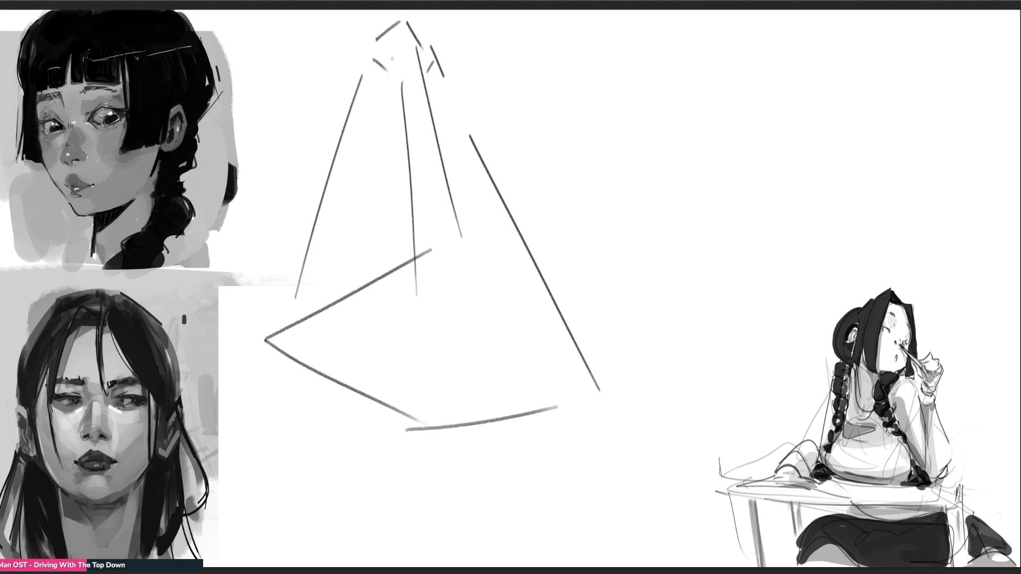
pyautogui.moveTo(399, 56)
pyautogui.mouseDown()
pyautogui.moveTo(392, 68)
pyautogui.moveTo(422, 67)
pyautogui.moveTo(402, 93)
pyautogui.moveTo(423, 79)
pyautogui.moveTo(415, 121)
pyautogui.mouseUp()
# Sketch a small figure with body contours and C-shaped curves under the cone apex
pyautogui.moveTo(388, 89); pyautogui.dragTo(384, 109)
pyautogui.moveTo(400, 121); pyautogui.dragTo(382, 214)
pyautogui.moveTo(387, 239); pyautogui.dragTo(388, 260)
pyautogui.moveTo(413, 115); pyautogui.dragTo(384, 238)
pyautogui.moveTo(412, 110)
pyautogui.mouseDown()
pyautogui.moveTo(446, 175)
pyautogui.moveTo(409, 213)
pyautogui.mouseUp()
pyautogui.moveTo(411, 211); pyautogui.dragTo(400, 287)
pyautogui.moveTo(441, 172); pyautogui.dragTo(413, 247)
pyautogui.moveTo(440, 150); pyautogui.dragTo(498, 338)
pyautogui.moveTo(404, 333)
pyautogui.mouseDown()
pyautogui.moveTo(450, 326)
pyautogui.moveTo(410, 346)
pyautogui.mouseUp()
pyautogui.moveTo(474, 368); pyautogui.dragTo(484, 391)
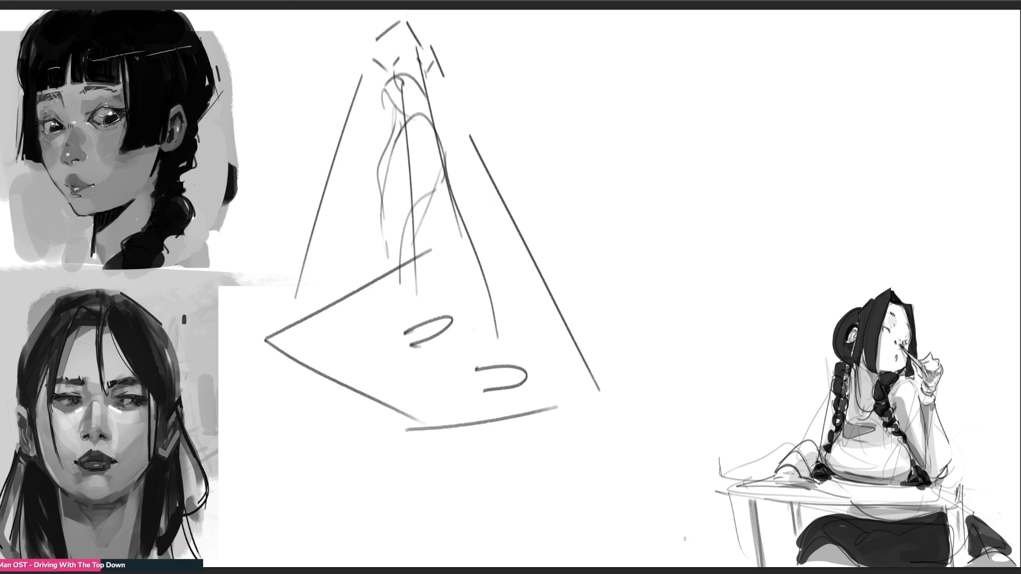
pyautogui.moveTo(383, 78)
pyautogui.mouseDown()
pyautogui.moveTo(394, 171)
pyautogui.moveTo(397, 68)
pyautogui.mouseUp()
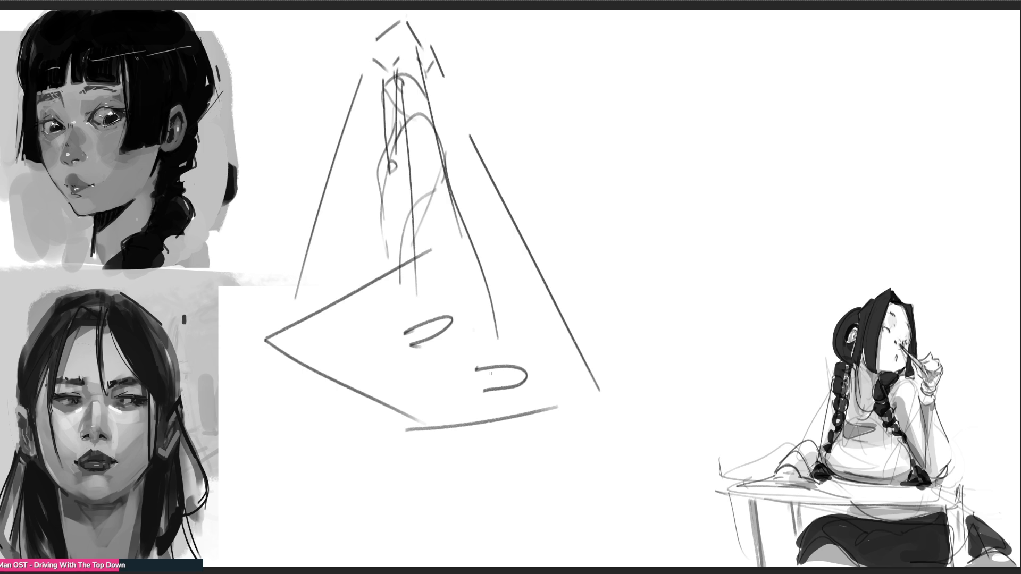
# Draw a veined leaf shape to the right of the cone
pyautogui.moveTo(660, 94); pyautogui.dragTo(668, 118)
pyautogui.moveTo(608, 92)
pyautogui.mouseDown()
pyautogui.moveTo(596, 57)
pyautogui.moveTo(634, 48)
pyautogui.moveTo(658, 93)
pyautogui.mouseUp()
pyautogui.moveTo(604, 62)
pyautogui.mouseDown()
pyautogui.moveTo(650, 92)
pyautogui.moveTo(616, 65)
pyautogui.moveTo(624, 87)
pyautogui.moveTo(633, 78)
pyautogui.mouseUp()
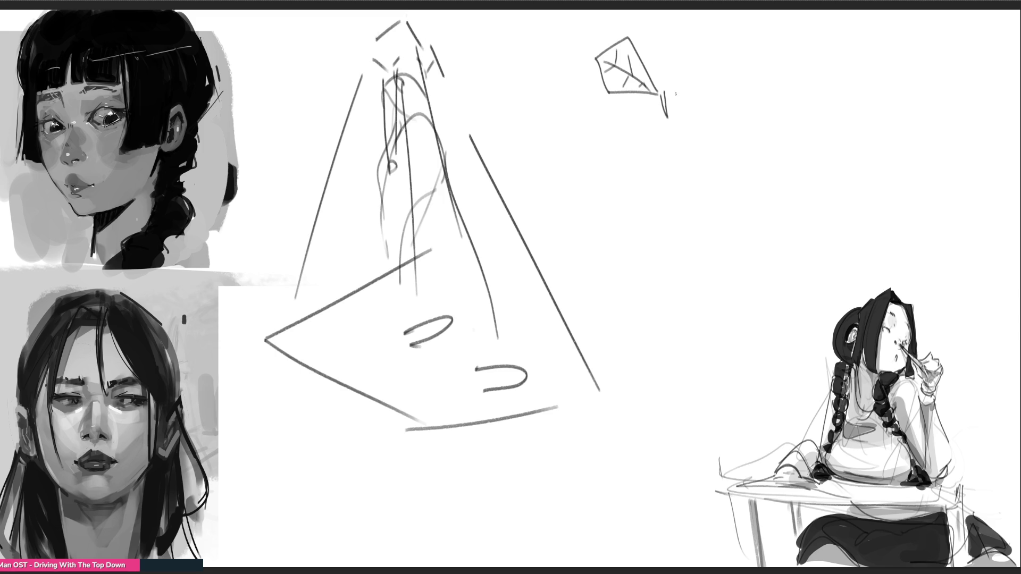
# Draw a second veined leaf beside the first
pyautogui.moveTo(722, 39); pyautogui.dragTo(737, 63)
pyautogui.moveTo(657, 92)
pyautogui.mouseDown()
pyautogui.moveTo(707, 38)
pyautogui.moveTo(739, 93)
pyautogui.moveTo(716, 106)
pyautogui.moveTo(735, 83)
pyautogui.moveTo(686, 82)
pyautogui.mouseUp()
pyautogui.moveTo(710, 49)
pyautogui.mouseDown()
pyautogui.moveTo(704, 76)
pyautogui.moveTo(717, 77)
pyautogui.mouseUp()
pyautogui.moveTo(685, 82)
pyautogui.mouseDown()
pyautogui.moveTo(673, 95)
pyautogui.moveTo(721, 94)
pyautogui.mouseUp()
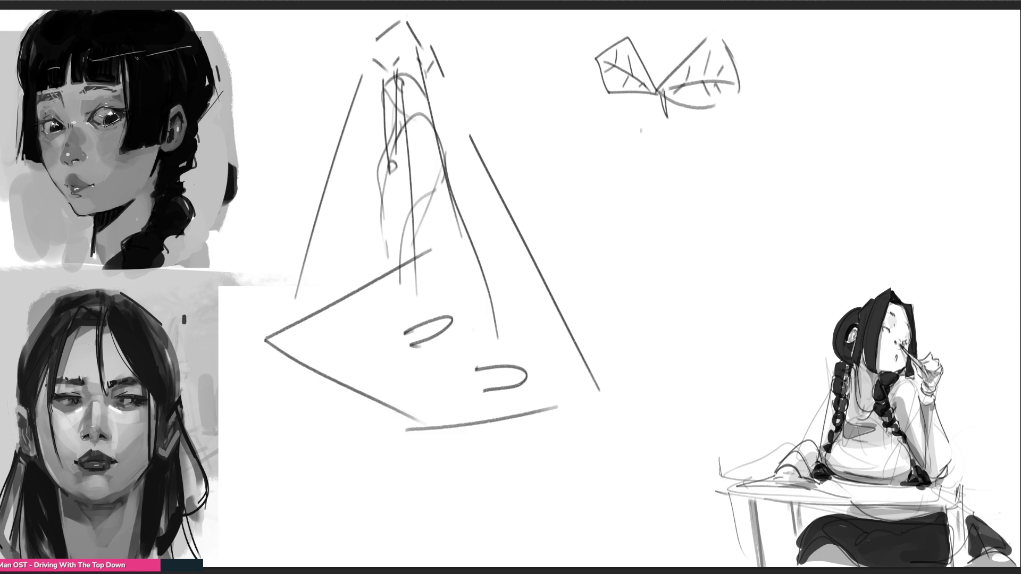
# Draw the apple outline with a bumpy base, a cheek curve, an eye and small marks
pyautogui.moveTo(632, 99); pyautogui.dragTo(679, 344)
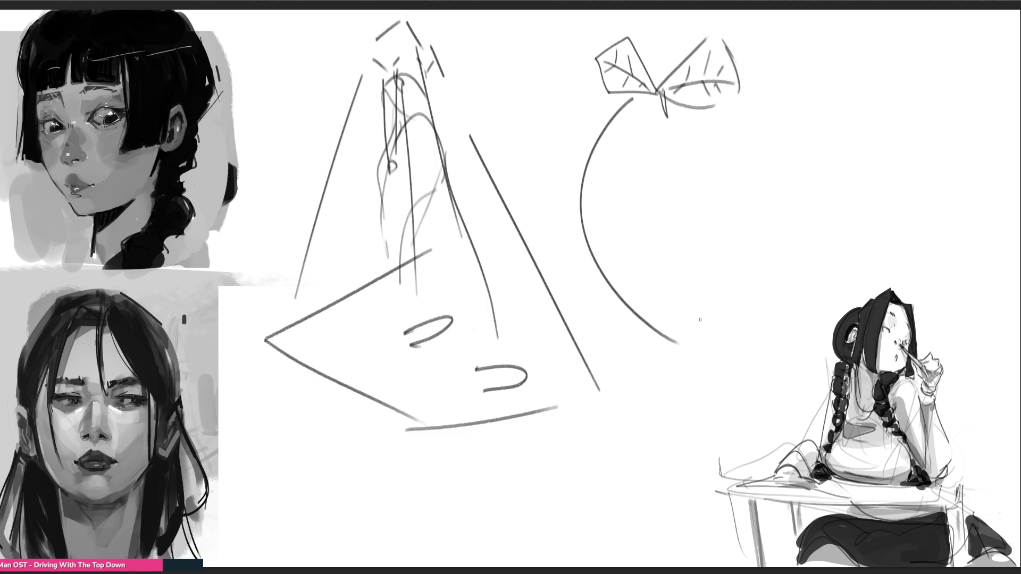
pyautogui.moveTo(756, 86)
pyautogui.mouseDown()
pyautogui.moveTo(829, 237)
pyautogui.moveTo(755, 345)
pyautogui.mouseUp()
pyautogui.moveTo(676, 346)
pyautogui.mouseDown()
pyautogui.moveTo(678, 357)
pyautogui.moveTo(714, 365)
pyautogui.moveTo(752, 360)
pyautogui.moveTo(785, 333)
pyautogui.mouseUp()
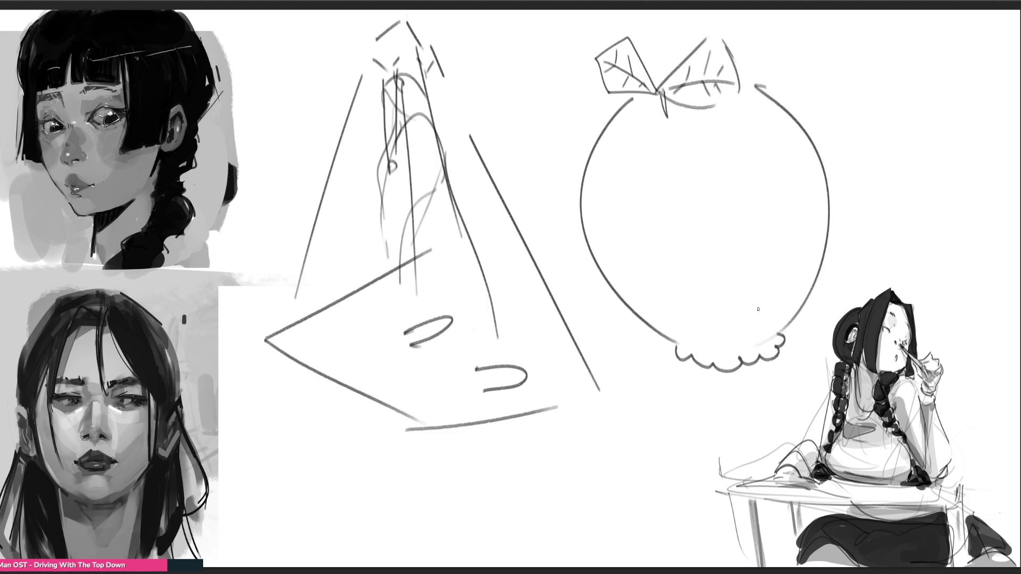
pyautogui.moveTo(596, 233); pyautogui.dragTo(615, 282)
pyautogui.moveTo(722, 277)
pyautogui.mouseDown()
pyautogui.moveTo(736, 319)
pyautogui.moveTo(736, 272)
pyautogui.moveTo(731, 295)
pyautogui.mouseUp()
pyautogui.moveTo(688, 248); pyautogui.dragTo(703, 258)
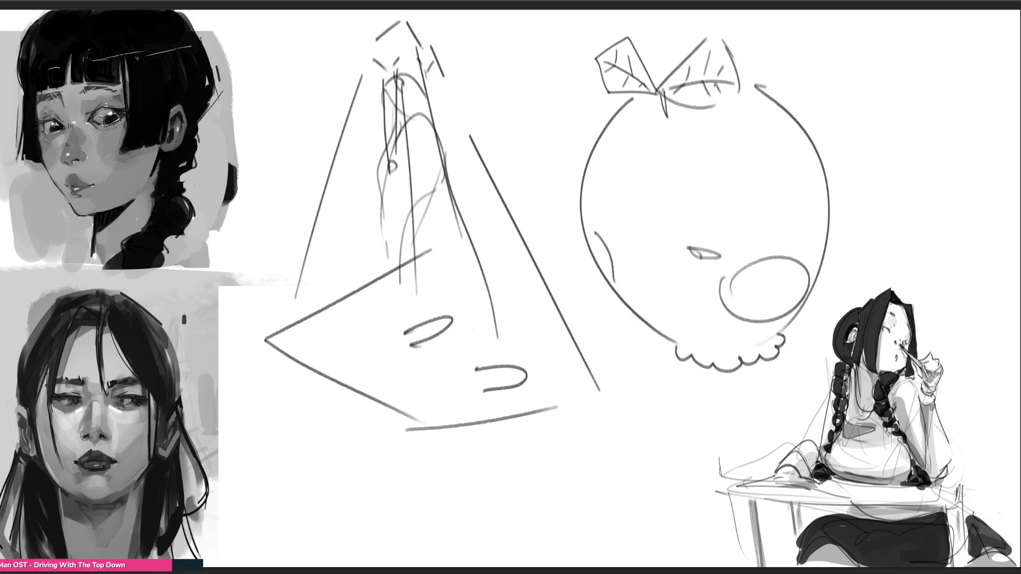
pyautogui.moveTo(607, 219); pyautogui.dragTo(622, 238)
pyautogui.moveTo(655, 299); pyautogui.dragTo(657, 304)
# Scale the cone and apple sketches down into the lower left of the canvas
pyautogui.hotkey('ctrl', 't')
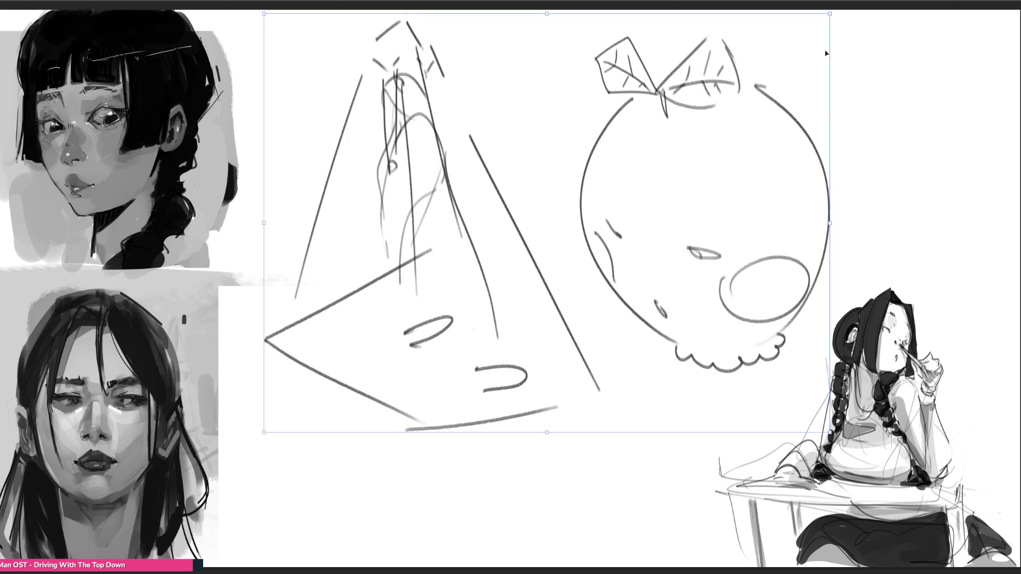
pyautogui.moveTo(832, 14)
pyautogui.mouseDown()
pyautogui.moveTo(745, 28)
pyautogui.moveTo(508, 244)
pyautogui.mouseUp()
pyautogui.moveTo(385, 336); pyautogui.dragTo(384, 437)
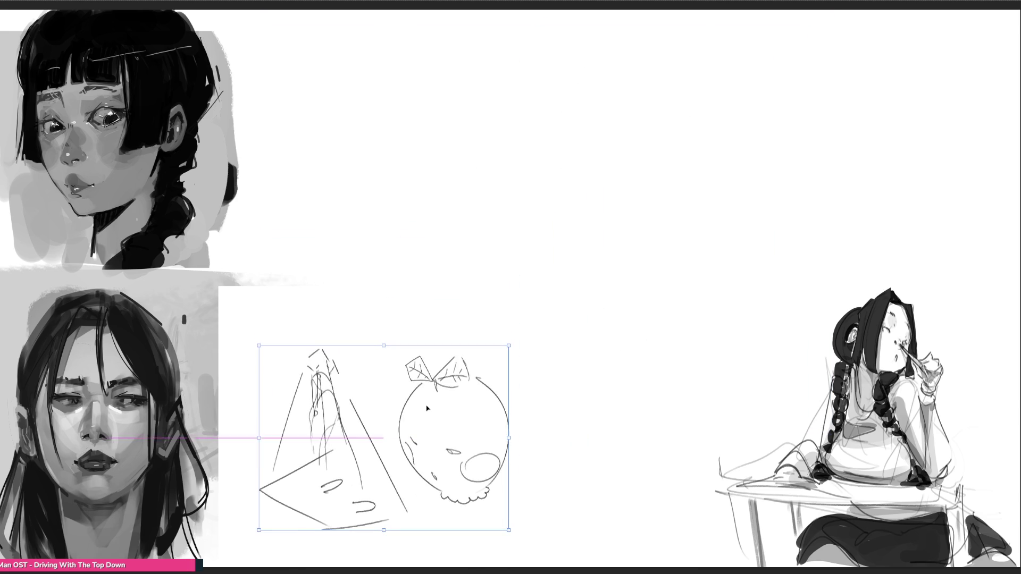
pyautogui.press('Return')
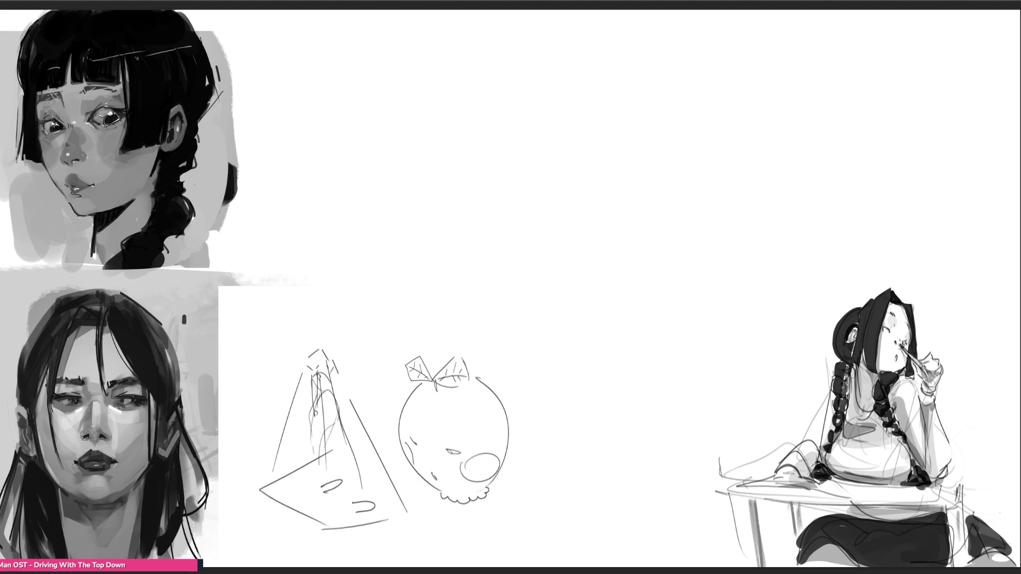
# Sketch a new round head outline with hair strokes above it
pyautogui.moveTo(504, 169)
pyautogui.mouseDown()
pyautogui.moveTo(513, 203)
pyautogui.moveTo(512, 151)
pyautogui.moveTo(540, 201)
pyautogui.mouseUp()
pyautogui.moveTo(524, 211)
pyautogui.mouseDown()
pyautogui.moveTo(544, 199)
pyautogui.moveTo(521, 154)
pyautogui.moveTo(539, 131)
pyautogui.mouseUp()
pyautogui.moveTo(589, 203)
pyautogui.mouseDown()
pyautogui.moveTo(633, 161)
pyautogui.moveTo(590, 207)
pyautogui.moveTo(584, 195)
pyautogui.moveTo(552, 191)
pyautogui.moveTo(586, 186)
pyautogui.moveTo(550, 225)
pyautogui.moveTo(599, 273)
pyautogui.moveTo(544, 244)
pyautogui.moveTo(581, 206)
pyautogui.moveTo(556, 186)
pyautogui.mouseUp()
pyautogui.moveTo(519, 156)
pyautogui.mouseDown()
pyautogui.moveTo(538, 96)
pyautogui.moveTo(613, 139)
pyautogui.mouseUp()
pyautogui.moveTo(577, 101); pyautogui.dragTo(506, 133)
pyautogui.moveTo(602, 90)
pyautogui.mouseDown()
pyautogui.moveTo(626, 115)
pyautogui.moveTo(547, 53)
pyautogui.moveTo(590, 60)
pyautogui.moveTo(513, 81)
pyautogui.mouseUp()
pyautogui.moveTo(614, 73); pyautogui.dragTo(617, 82)
pyautogui.moveTo(533, 51)
pyautogui.mouseDown()
pyautogui.moveTo(569, 39)
pyautogui.moveTo(605, 56)
pyautogui.mouseUp()
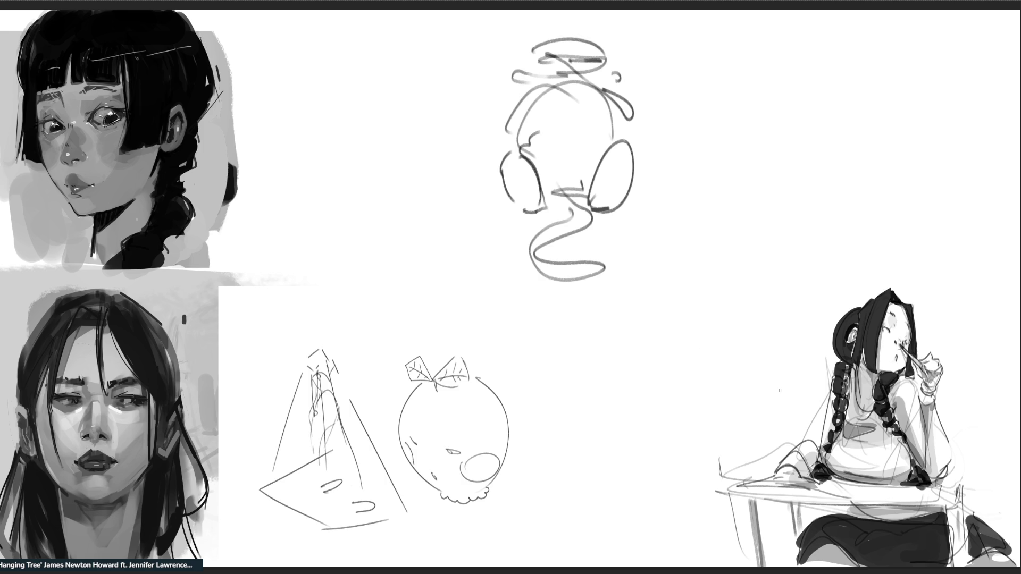
# Draw a large closed oval outline to the right of the head
pyautogui.moveTo(716, 65); pyautogui.dragTo(707, 233)
pyautogui.moveTo(689, 199)
pyautogui.mouseDown()
pyautogui.moveTo(795, 42)
pyautogui.moveTo(819, 61)
pyautogui.mouseUp()
pyautogui.moveTo(854, 105); pyautogui.dragTo(866, 237)
pyautogui.moveTo(705, 235); pyautogui.dragTo(867, 239)
pyautogui.moveTo(697, 225)
pyautogui.mouseDown()
pyautogui.moveTo(755, 271)
pyautogui.moveTo(817, 279)
pyautogui.mouseUp()
pyautogui.moveTo(880, 184); pyautogui.dragTo(856, 249)
pyautogui.moveTo(883, 204); pyautogui.dragTo(841, 281)
pyautogui.moveTo(703, 60)
pyautogui.mouseDown()
pyautogui.moveTo(713, 82)
pyautogui.moveTo(590, 77)
pyautogui.moveTo(747, 95)
pyautogui.moveTo(843, 154)
pyautogui.moveTo(814, 157)
pyautogui.mouseUp()
# Add an inner loop, hatching, marks and a dark scribble inside the oval
pyautogui.moveTo(754, 78)
pyautogui.mouseDown()
pyautogui.moveTo(753, 91)
pyautogui.moveTo(827, 111)
pyautogui.moveTo(815, 146)
pyautogui.mouseUp()
pyautogui.moveTo(826, 139)
pyautogui.mouseDown()
pyautogui.moveTo(789, 203)
pyautogui.moveTo(822, 214)
pyautogui.mouseUp()
pyautogui.moveTo(713, 92); pyautogui.dragTo(701, 159)
pyautogui.moveTo(692, 94)
pyautogui.mouseDown()
pyautogui.moveTo(685, 162)
pyautogui.moveTo(703, 182)
pyautogui.mouseUp()
pyautogui.moveTo(769, 209); pyautogui.dragTo(776, 212)
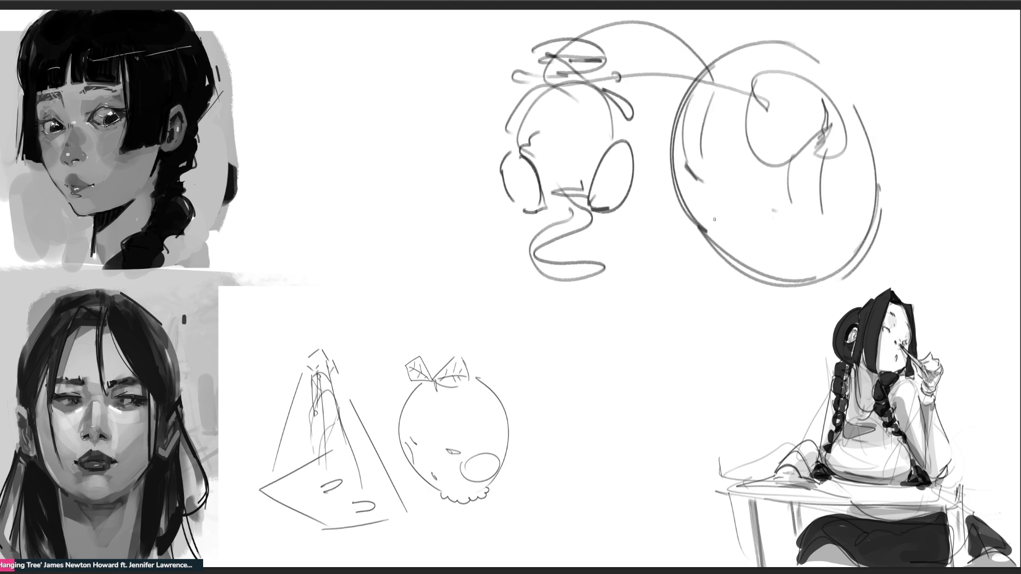
pyautogui.moveTo(714, 224)
pyautogui.mouseDown()
pyautogui.moveTo(725, 243)
pyautogui.moveTo(761, 245)
pyautogui.mouseUp()
pyautogui.moveTo(880, 198); pyautogui.dragTo(873, 222)
pyautogui.moveTo(872, 224); pyautogui.dragTo(852, 253)
# Add a curve under the oval and a cloud shape, then shrink the new sketches lower-left
pyautogui.moveTo(706, 244)
pyautogui.mouseDown()
pyautogui.moveTo(718, 270)
pyautogui.moveTo(792, 294)
pyautogui.moveTo(850, 275)
pyautogui.mouseUp()
pyautogui.moveTo(834, 62)
pyautogui.mouseDown()
pyautogui.moveTo(864, 49)
pyautogui.moveTo(966, 105)
pyautogui.moveTo(937, 187)
pyautogui.moveTo(888, 200)
pyautogui.mouseUp()
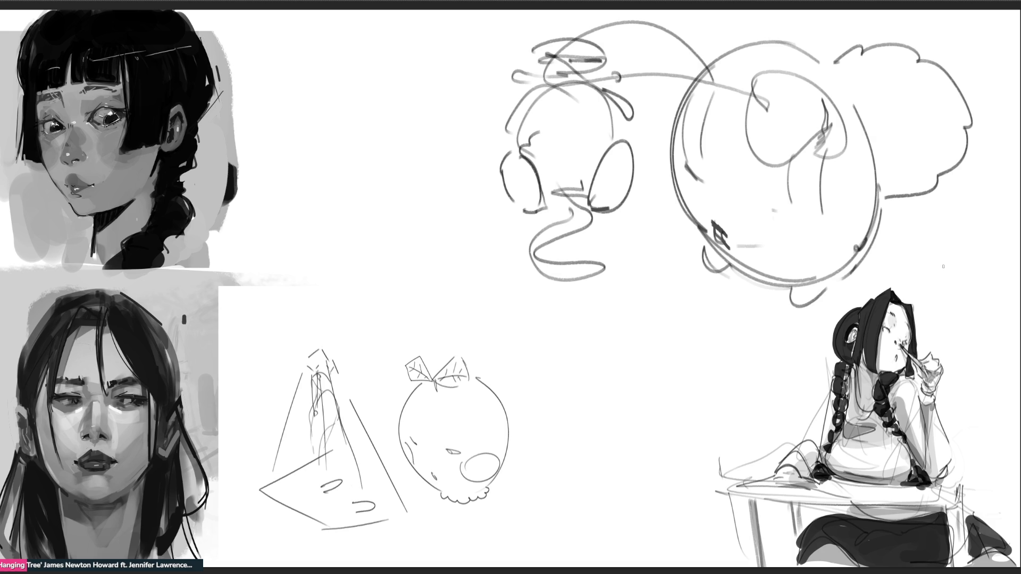
pyautogui.hotkey('ctrl', 't')
pyautogui.moveTo(974, 19)
pyautogui.mouseDown()
pyautogui.moveTo(615, 291)
pyautogui.moveTo(485, 351)
pyautogui.mouseUp()
# Confirm the shrink and sketch a nose with nostril loops on the round cartoon head
pyautogui.press('Return')
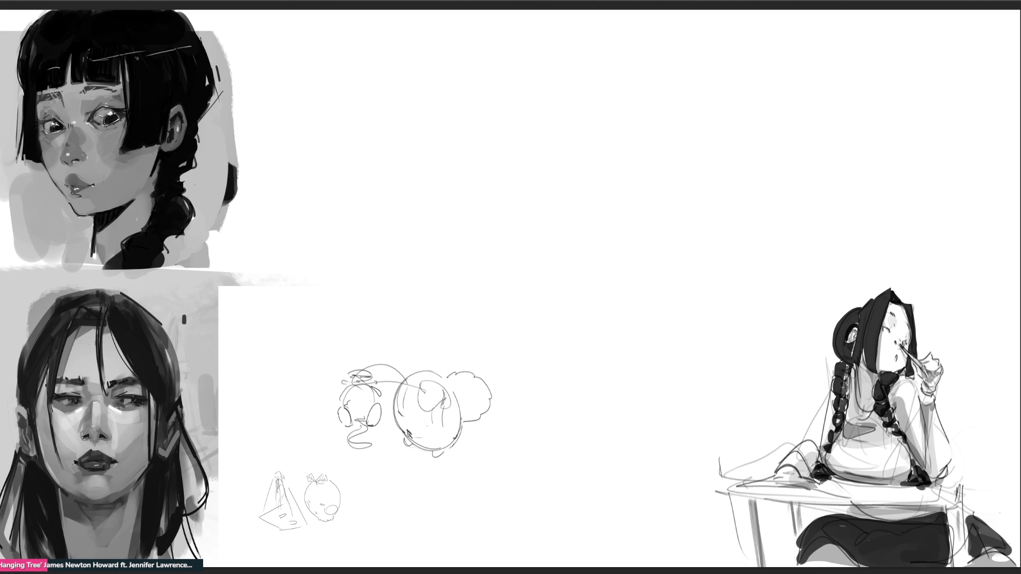
pyautogui.moveTo(518, 147)
pyautogui.mouseDown()
pyautogui.moveTo(532, 189)
pyautogui.moveTo(565, 81)
pyautogui.moveTo(638, 170)
pyautogui.mouseUp()
pyautogui.moveTo(523, 129)
pyautogui.mouseDown()
pyautogui.moveTo(547, 197)
pyautogui.moveTo(591, 192)
pyautogui.mouseUp()
pyautogui.moveTo(535, 178)
pyautogui.mouseDown()
pyautogui.moveTo(558, 189)
pyautogui.moveTo(621, 173)
pyautogui.moveTo(601, 184)
pyautogui.mouseUp()
pyautogui.moveTo(653, 136); pyautogui.dragTo(651, 148)
pyautogui.moveTo(502, 155)
pyautogui.mouseDown()
pyautogui.moveTo(617, 169)
pyautogui.moveTo(575, 191)
pyautogui.mouseUp()
pyautogui.moveTo(582, 185); pyautogui.dragTo(596, 195)
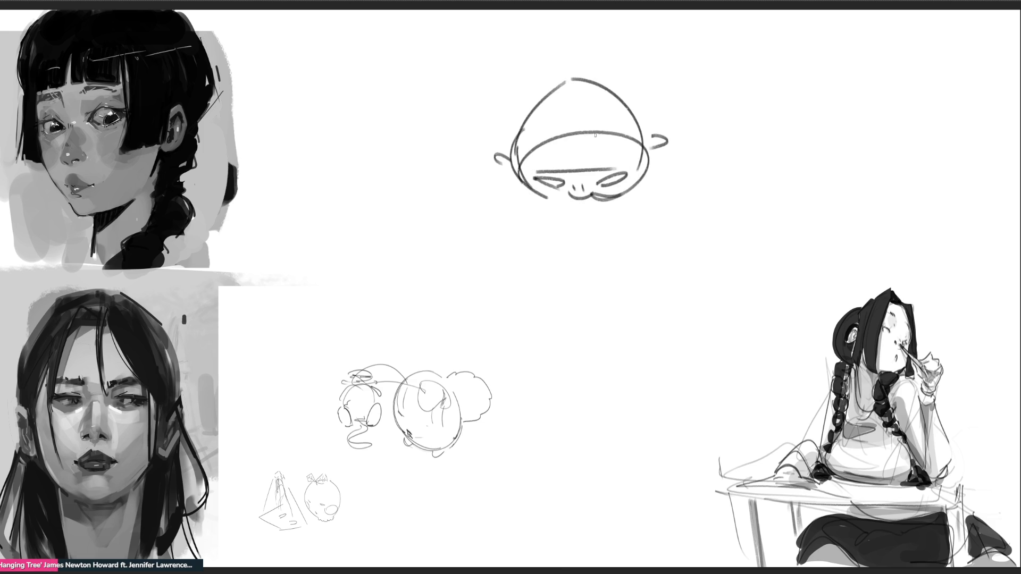
# Give the cartoon head a curly antenna, side curls and a round body with feet
pyautogui.moveTo(596, 77)
pyautogui.mouseDown()
pyautogui.moveTo(596, 59)
pyautogui.moveTo(659, 24)
pyautogui.moveTo(610, 72)
pyautogui.mouseUp()
pyautogui.moveTo(514, 173); pyautogui.dragTo(526, 196)
pyautogui.moveTo(641, 169); pyautogui.dragTo(639, 184)
pyautogui.moveTo(530, 194)
pyautogui.mouseDown()
pyautogui.moveTo(628, 224)
pyautogui.moveTo(634, 196)
pyautogui.mouseUp()
pyautogui.moveTo(533, 222); pyautogui.dragTo(544, 232)
pyautogui.moveTo(628, 227)
pyautogui.mouseDown()
pyautogui.moveTo(632, 235)
pyautogui.moveTo(637, 225)
pyautogui.mouseUp()
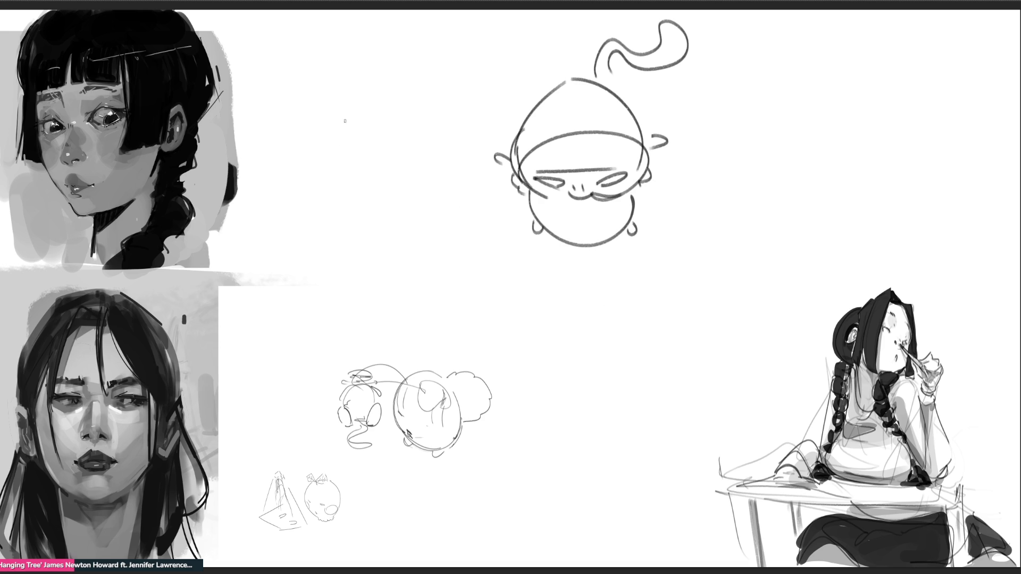
# Outline a second creature head left of the first, with cheek, jaw and small loops
pyautogui.moveTo(353, 91); pyautogui.dragTo(346, 149)
pyautogui.moveTo(375, 73)
pyautogui.mouseDown()
pyautogui.moveTo(345, 120)
pyautogui.moveTo(433, 146)
pyautogui.mouseUp()
pyautogui.moveTo(438, 82); pyautogui.dragTo(439, 159)
pyautogui.moveTo(384, 61); pyautogui.dragTo(366, 167)
pyautogui.moveTo(429, 153)
pyautogui.mouseDown()
pyautogui.moveTo(414, 174)
pyautogui.moveTo(396, 155)
pyautogui.mouseUp()
pyautogui.moveTo(437, 116)
pyautogui.mouseDown()
pyautogui.moveTo(396, 170)
pyautogui.moveTo(429, 150)
pyautogui.mouseUp()
pyautogui.moveTo(444, 103); pyautogui.dragTo(437, 123)
pyautogui.moveTo(361, 158); pyautogui.dragTo(365, 160)
pyautogui.moveTo(443, 74); pyautogui.dragTo(448, 82)
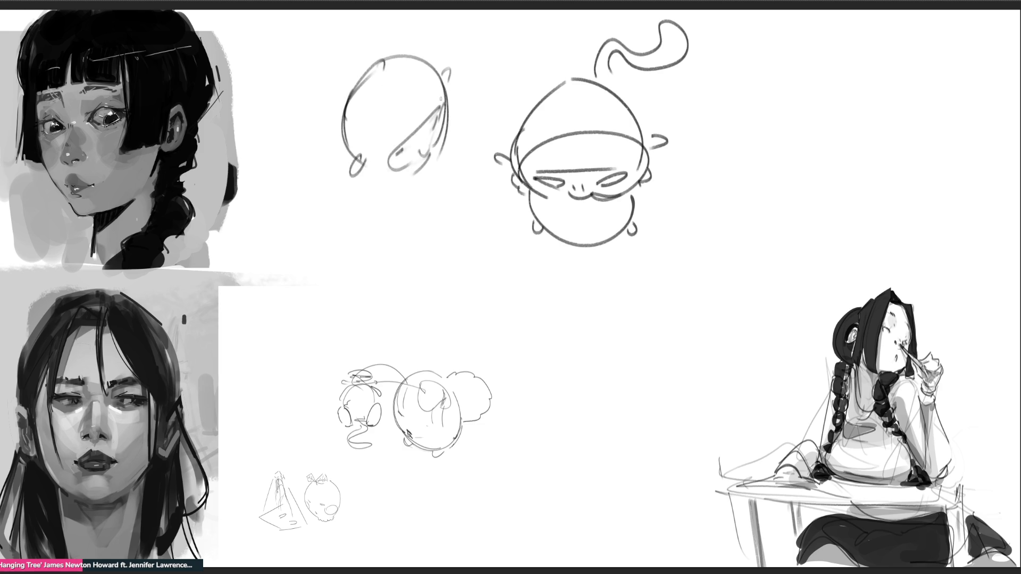
# Add mouth, chin, feet and a looping tail to the second creature, then begin an arc at right
pyautogui.moveTo(368, 174)
pyautogui.mouseDown()
pyautogui.moveTo(396, 182)
pyautogui.moveTo(371, 215)
pyautogui.mouseUp()
pyautogui.moveTo(448, 125); pyautogui.dragTo(434, 202)
pyautogui.moveTo(369, 197); pyautogui.dragTo(389, 226)
pyautogui.moveTo(437, 190); pyautogui.dragTo(397, 242)
pyautogui.moveTo(394, 230)
pyautogui.mouseDown()
pyautogui.moveTo(433, 197)
pyautogui.moveTo(440, 204)
pyautogui.mouseUp()
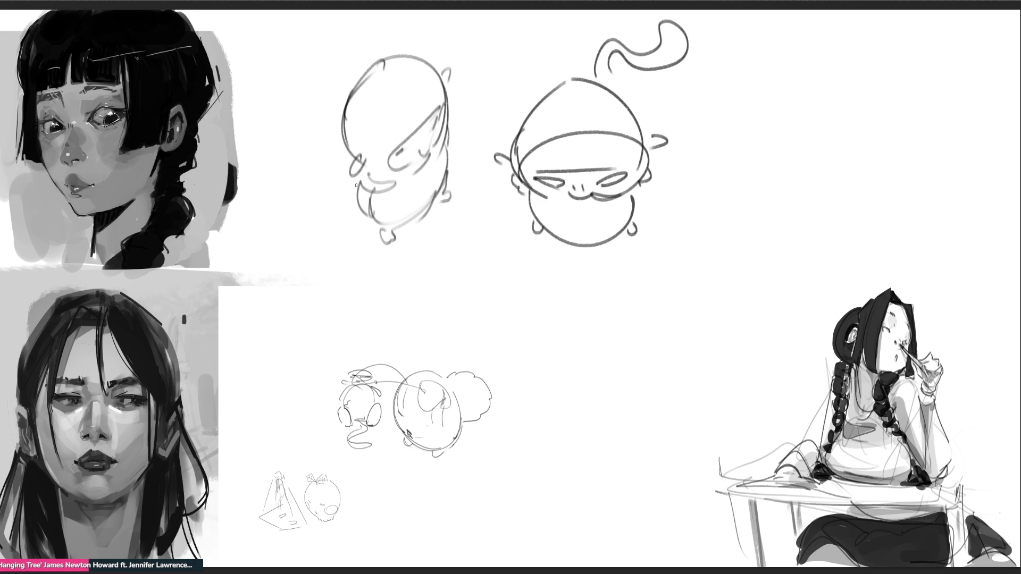
pyautogui.moveTo(348, 178)
pyautogui.mouseDown()
pyautogui.moveTo(324, 176)
pyautogui.moveTo(265, 117)
pyautogui.moveTo(313, 140)
pyautogui.moveTo(338, 179)
pyautogui.mouseUp()
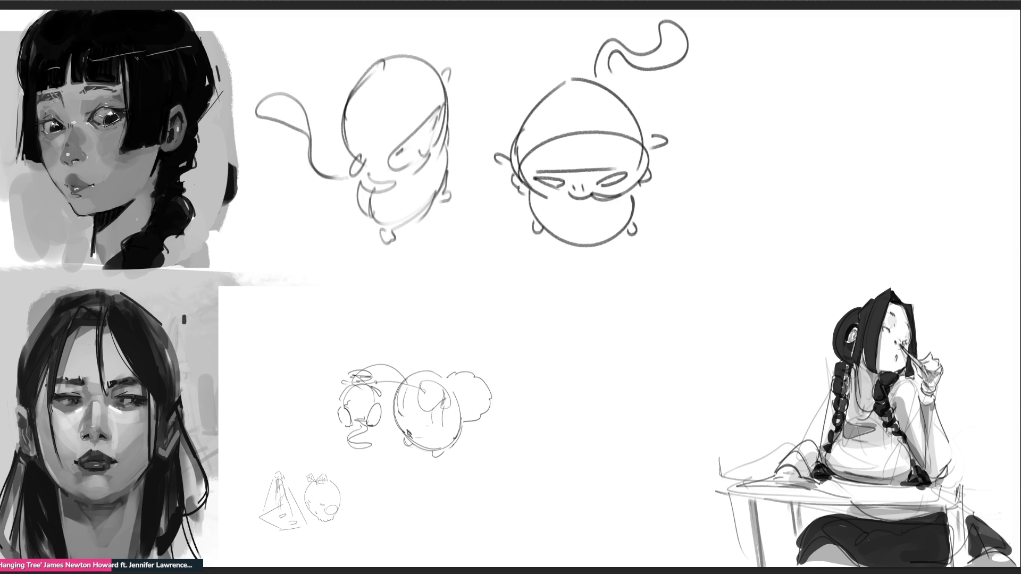
pyautogui.moveTo(705, 128)
pyautogui.mouseDown()
pyautogui.moveTo(753, 104)
pyautogui.moveTo(776, 106)
pyautogui.moveTo(817, 186)
pyautogui.moveTo(792, 245)
pyautogui.mouseUp()
# Draw the bird creature's sweeping body loops, pointed beak and rounded wavy base beside the round head
pyautogui.moveTo(815, 189); pyautogui.dragTo(762, 269)
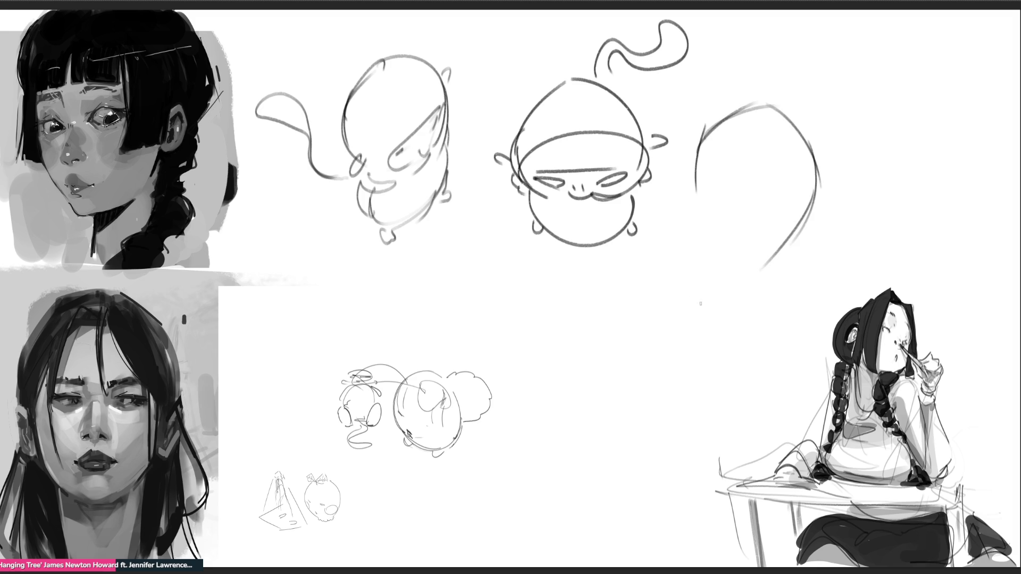
pyautogui.moveTo(696, 157); pyautogui.dragTo(611, 325)
pyautogui.moveTo(622, 314)
pyautogui.mouseDown()
pyautogui.moveTo(788, 183)
pyautogui.moveTo(793, 260)
pyautogui.mouseUp()
pyautogui.moveTo(792, 194); pyautogui.dragTo(797, 322)
pyautogui.moveTo(631, 319)
pyautogui.mouseDown()
pyautogui.moveTo(652, 306)
pyautogui.moveTo(668, 335)
pyautogui.moveTo(810, 391)
pyautogui.mouseUp()
pyautogui.moveTo(703, 171)
pyautogui.mouseDown()
pyautogui.moveTo(631, 239)
pyautogui.moveTo(724, 180)
pyautogui.moveTo(821, 258)
pyautogui.moveTo(839, 322)
pyautogui.mouseUp()
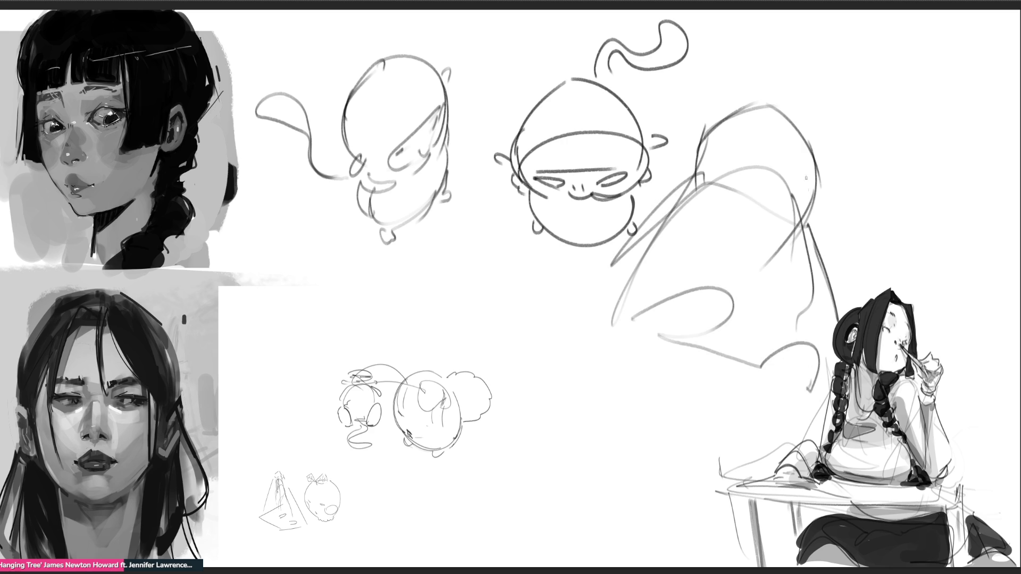
pyautogui.moveTo(804, 113); pyautogui.dragTo(779, 133)
pyautogui.moveTo(611, 344)
pyautogui.mouseDown()
pyautogui.moveTo(641, 409)
pyautogui.moveTo(813, 403)
pyautogui.mouseUp()
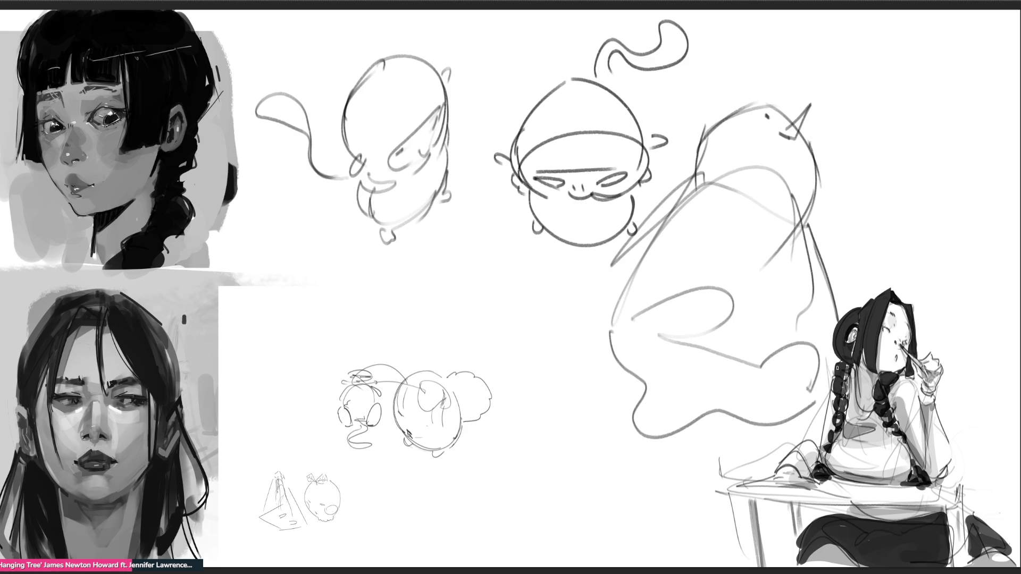
pyautogui.hotkey('ctrl', 't')
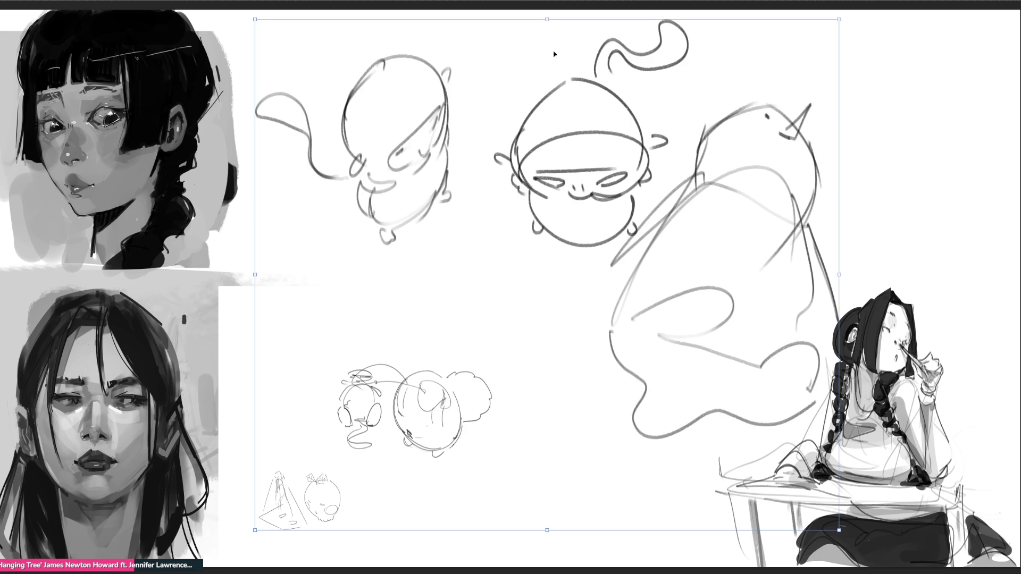
# Shrink the cartoon sketches to about half size and move them to the lower left
pyautogui.moveTo(547, 20); pyautogui.dragTo(560, 250)
pyautogui.moveTo(532, 372); pyautogui.dragTo(391, 383)
pyautogui.press('Return')
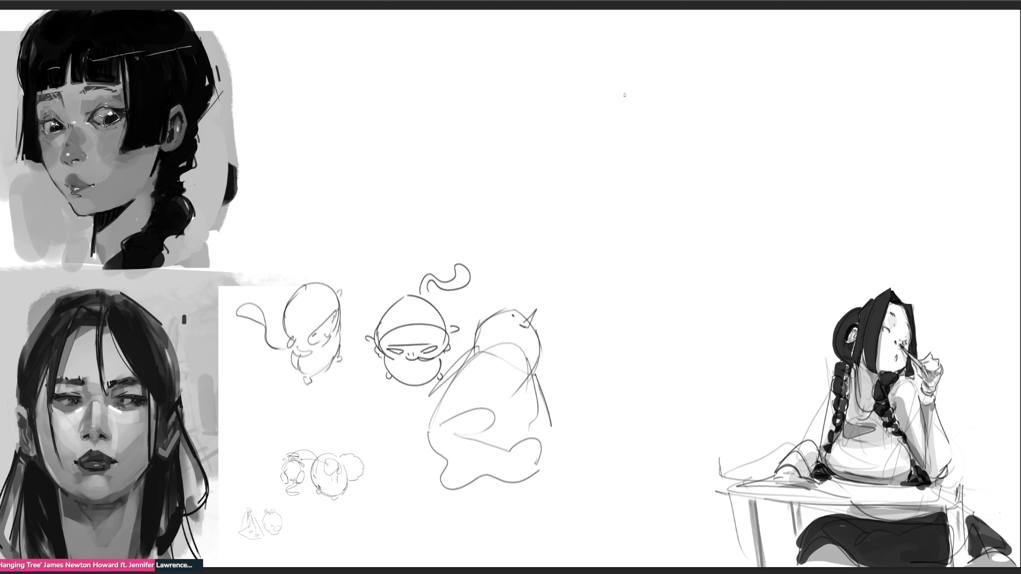
# Draw a standing figure: oval head, shoulder, arm and a long body and leg line
pyautogui.moveTo(623, 109); pyautogui.dragTo(634, 77)
pyautogui.moveTo(618, 113)
pyautogui.mouseDown()
pyautogui.moveTo(633, 140)
pyautogui.moveTo(665, 126)
pyautogui.mouseUp()
pyautogui.moveTo(664, 110)
pyautogui.mouseDown()
pyautogui.moveTo(645, 181)
pyautogui.moveTo(675, 153)
pyautogui.moveTo(686, 232)
pyautogui.moveTo(664, 204)
pyautogui.moveTo(655, 234)
pyautogui.mouseUp()
pyautogui.moveTo(635, 189); pyautogui.dragTo(652, 230)
pyautogui.moveTo(626, 137)
pyautogui.mouseDown()
pyautogui.moveTo(640, 234)
pyautogui.moveTo(680, 246)
pyautogui.moveTo(660, 275)
pyautogui.moveTo(695, 269)
pyautogui.moveTo(656, 290)
pyautogui.mouseUp()
pyautogui.moveTo(630, 256); pyautogui.dragTo(643, 438)
pyautogui.moveTo(635, 319)
pyautogui.mouseDown()
pyautogui.moveTo(690, 315)
pyautogui.moveTo(700, 408)
pyautogui.moveTo(703, 476)
pyautogui.moveTo(630, 444)
pyautogui.moveTo(646, 502)
pyautogui.mouseUp()
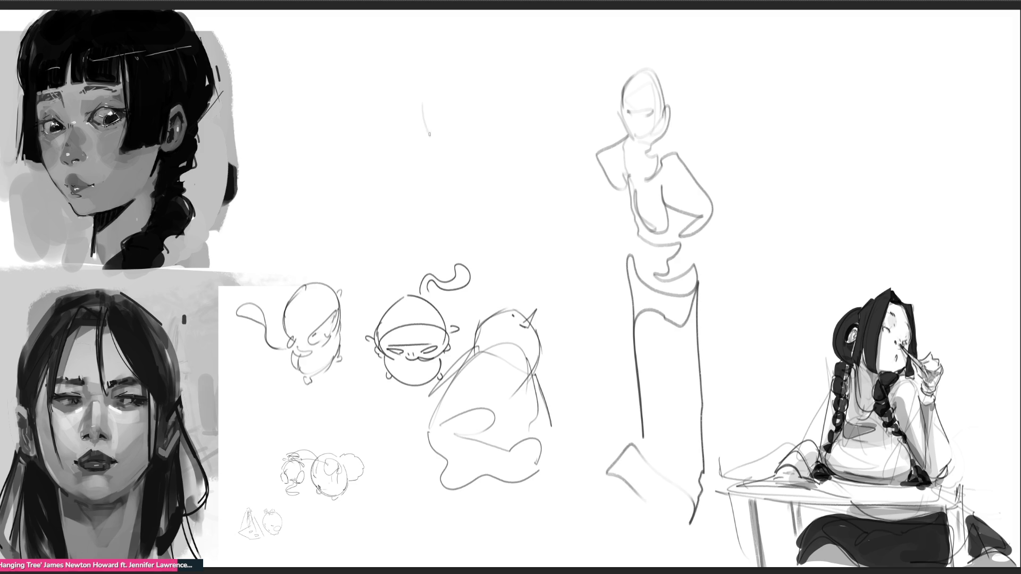
# Add wing strokes beside the figure and a curved loop shape to its right
pyautogui.moveTo(442, 94)
pyautogui.mouseDown()
pyautogui.moveTo(452, 160)
pyautogui.moveTo(489, 149)
pyautogui.moveTo(442, 167)
pyautogui.moveTo(437, 205)
pyautogui.moveTo(448, 204)
pyautogui.mouseUp()
pyautogui.moveTo(504, 159)
pyautogui.mouseDown()
pyautogui.moveTo(553, 162)
pyautogui.moveTo(524, 210)
pyautogui.mouseUp()
pyautogui.moveTo(756, 97)
pyautogui.mouseDown()
pyautogui.moveTo(774, 126)
pyautogui.moveTo(737, 155)
pyautogui.mouseUp()
pyautogui.moveTo(739, 151)
pyautogui.mouseDown()
pyautogui.moveTo(802, 89)
pyautogui.moveTo(790, 160)
pyautogui.moveTo(760, 186)
pyautogui.mouseUp()
pyautogui.moveTo(840, 132)
pyautogui.mouseDown()
pyautogui.moveTo(830, 208)
pyautogui.moveTo(787, 213)
pyautogui.mouseUp()
pyautogui.moveTo(697, 166); pyautogui.dragTo(752, 215)
# Sketch loose strokes at the upper right of the page, then zoom out
pyautogui.moveTo(905, 122); pyautogui.dragTo(896, 183)
pyautogui.moveTo(869, 94)
pyautogui.mouseDown()
pyautogui.moveTo(893, 77)
pyautogui.moveTo(930, 85)
pyautogui.moveTo(884, 126)
pyautogui.mouseUp()
pyautogui.moveTo(864, 89)
pyautogui.mouseDown()
pyautogui.moveTo(865, 108)
pyautogui.moveTo(824, 110)
pyautogui.mouseUp()
pyautogui.moveTo(904, 104)
pyautogui.mouseDown()
pyautogui.moveTo(859, 174)
pyautogui.moveTo(924, 169)
pyautogui.mouseUp()
pyautogui.moveTo(924, 169); pyautogui.dragTo(942, 151)
pyautogui.moveTo(917, 193); pyautogui.dragTo(965, 155)
pyautogui.press('-')
# Close the lower sketch into an apple, then draw a long looping line and horn outline
pyautogui.moveTo(394, 181); pyautogui.dragTo(414, 224)
pyautogui.moveTo(403, 219); pyautogui.dragTo(432, 223)
pyautogui.moveTo(458, 162)
pyautogui.mouseDown()
pyautogui.moveTo(473, 208)
pyautogui.moveTo(436, 231)
pyautogui.mouseUp()
pyautogui.moveTo(471, 189); pyautogui.dragTo(474, 220)
pyautogui.moveTo(481, 186); pyautogui.dragTo(482, 212)
pyautogui.moveTo(474, 169)
pyautogui.mouseDown()
pyautogui.moveTo(497, 217)
pyautogui.moveTo(606, 202)
pyautogui.moveTo(651, 223)
pyautogui.moveTo(652, 147)
pyautogui.moveTo(662, 186)
pyautogui.moveTo(625, 250)
pyautogui.moveTo(694, 251)
pyautogui.moveTo(745, 208)
pyautogui.moveTo(686, 234)
pyautogui.moveTo(741, 236)
pyautogui.moveTo(758, 135)
pyautogui.moveTo(747, 202)
pyautogui.mouseUp()
pyautogui.moveTo(735, 202)
pyautogui.mouseDown()
pyautogui.moveTo(730, 210)
pyautogui.moveTo(699, 178)
pyautogui.moveTo(723, 220)
pyautogui.moveTo(726, 266)
pyautogui.moveTo(717, 237)
pyautogui.moveTo(732, 277)
pyautogui.moveTo(750, 186)
pyautogui.moveTo(741, 247)
pyautogui.moveTo(756, 210)
pyautogui.moveTo(800, 158)
pyautogui.moveTo(819, 183)
pyautogui.moveTo(849, 184)
pyautogui.moveTo(852, 217)
pyautogui.moveTo(865, 214)
pyautogui.moveTo(859, 253)
pyautogui.moveTo(737, 350)
pyautogui.moveTo(683, 367)
pyautogui.moveTo(670, 417)
pyautogui.moveTo(557, 411)
pyautogui.moveTo(665, 484)
pyautogui.moveTo(475, 470)
pyautogui.moveTo(398, 494)
pyautogui.moveTo(564, 261)
pyautogui.moveTo(423, 414)
pyautogui.moveTo(271, 242)
pyautogui.moveTo(297, 75)
pyautogui.moveTo(428, 26)
pyautogui.moveTo(564, 24)
pyautogui.moveTo(713, 110)
pyautogui.moveTo(923, 114)
pyautogui.moveTo(955, 287)
pyautogui.mouseUp()
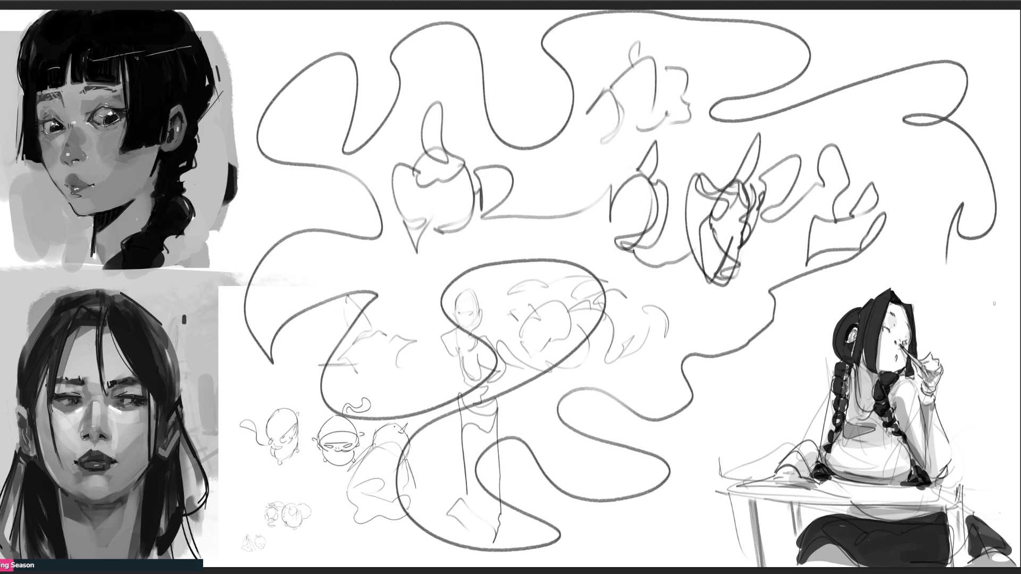
# Select all and delete the loose strokes, then undo/redo through earlier sketch pages
pyautogui.hotkey('ctrl', 'a')
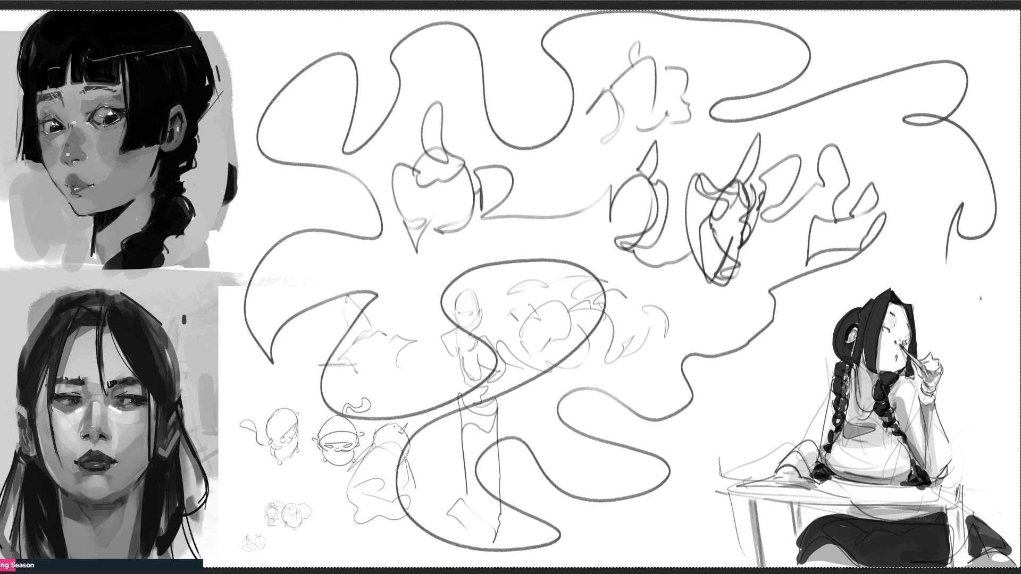
pyautogui.press('Delete')
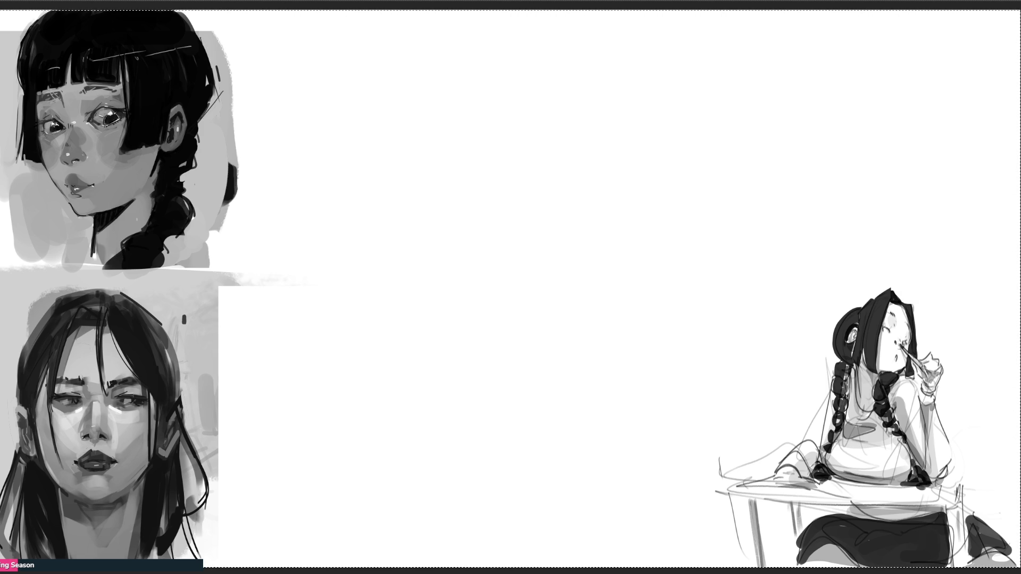
pyautogui.hotkey('ctrl', 'z')
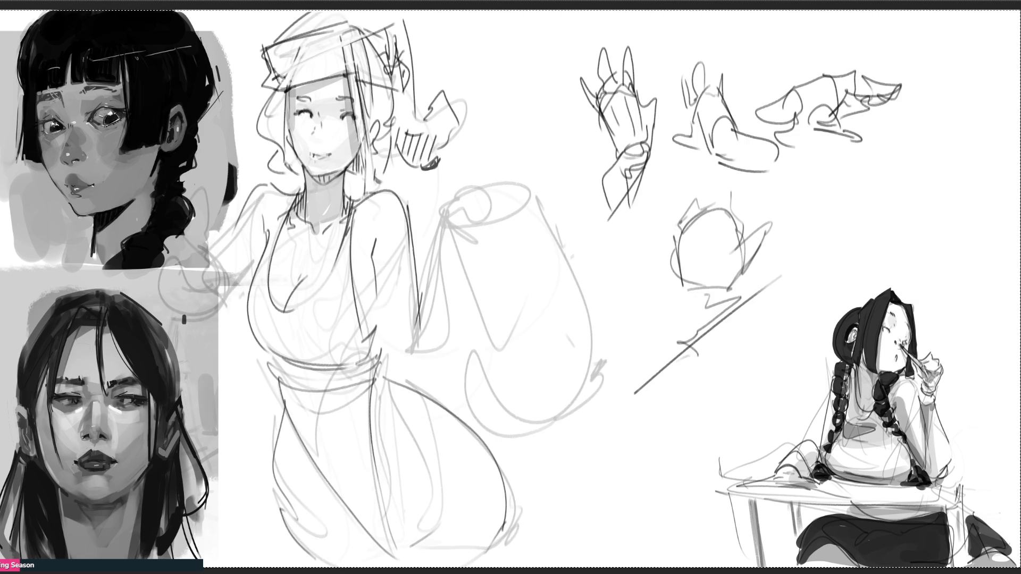
pyautogui.hotkey('ctrl', 'shift', 'z')
pyautogui.hotkey('ctrl', 'z')
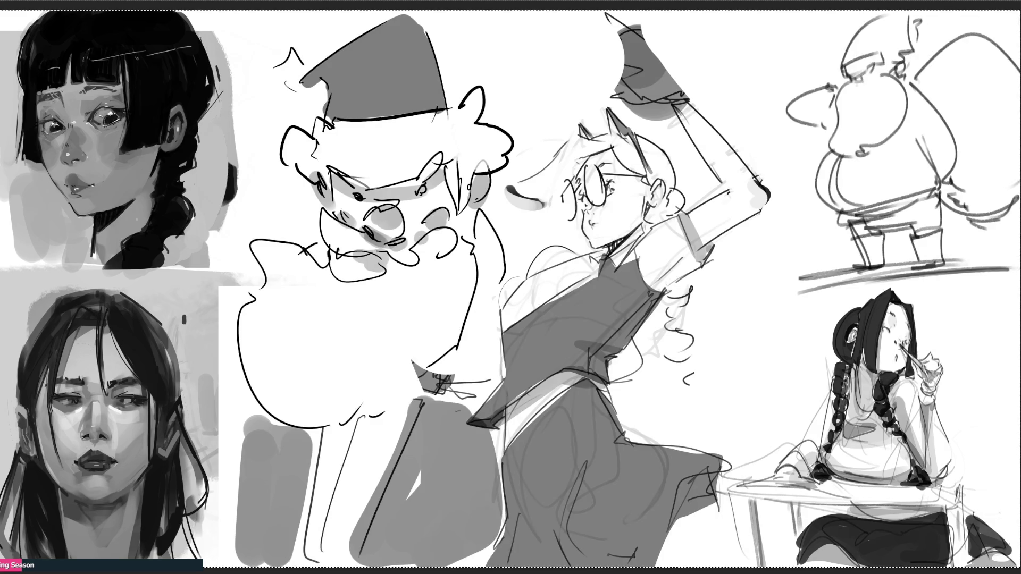
pyautogui.hotkey('ctrl', 'shift', 'z')
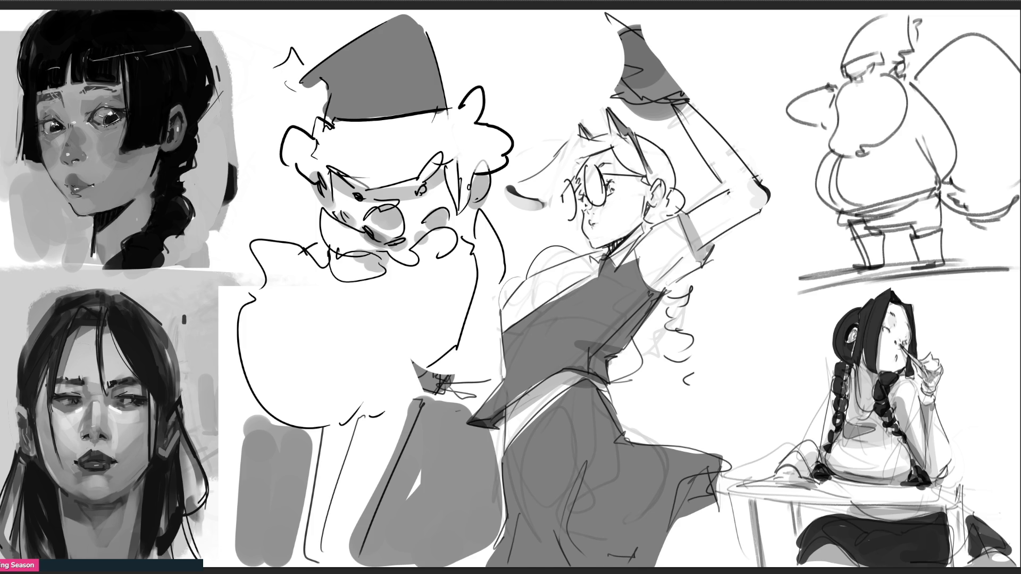
# Hand-letter E, N, D and 'ing' down beside the girl, undoing one stray wavy stroke
pyautogui.moveTo(709, 90)
pyautogui.mouseDown()
pyautogui.moveTo(728, 132)
pyautogui.moveTo(722, 79)
pyautogui.mouseUp()
pyautogui.moveTo(716, 112)
pyautogui.mouseDown()
pyautogui.moveTo(739, 97)
pyautogui.moveTo(755, 114)
pyautogui.mouseUp()
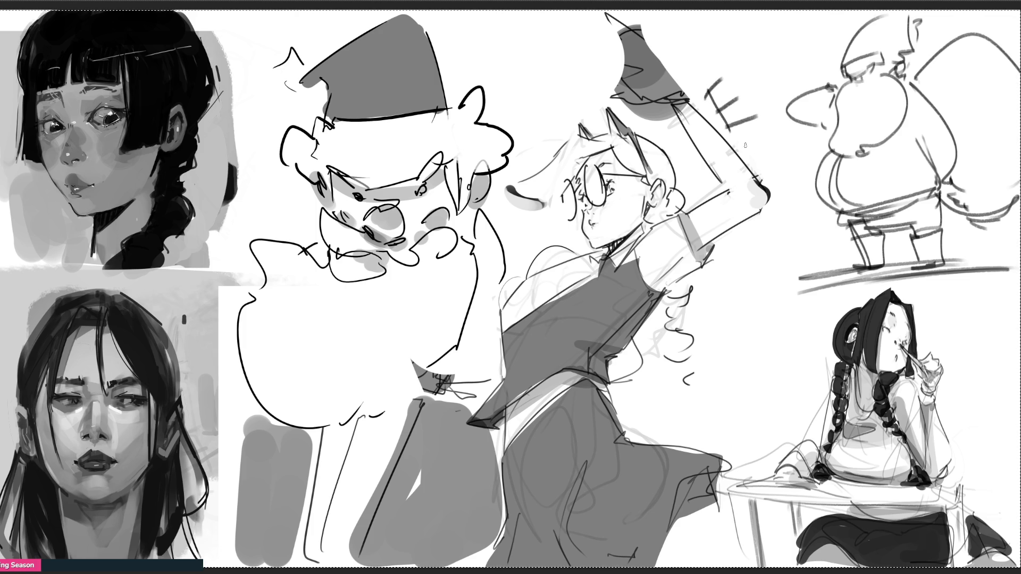
pyautogui.moveTo(760, 176); pyautogui.dragTo(756, 137)
pyautogui.moveTo(757, 139); pyautogui.dragTo(780, 175)
pyautogui.moveTo(778, 176); pyautogui.dragTo(782, 131)
pyautogui.moveTo(757, 219)
pyautogui.mouseDown()
pyautogui.moveTo(736, 322)
pyautogui.moveTo(800, 351)
pyautogui.moveTo(830, 339)
pyautogui.moveTo(709, 473)
pyautogui.mouseUp()
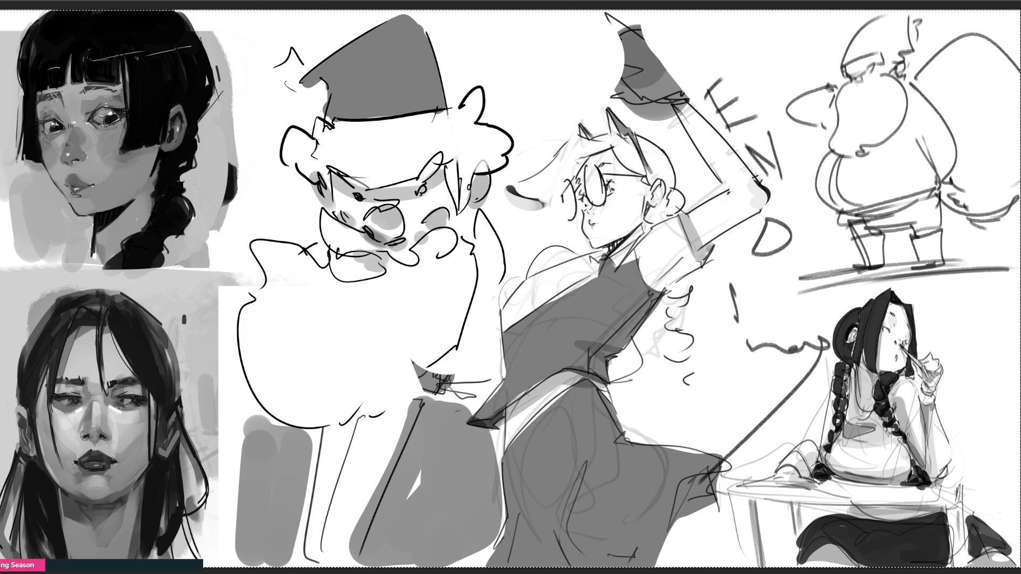
pyautogui.hotkey('ctrl', 'z')
pyautogui.moveTo(747, 329)
pyautogui.mouseDown()
pyautogui.moveTo(798, 331)
pyautogui.moveTo(814, 372)
pyautogui.moveTo(738, 411)
pyautogui.mouseUp()
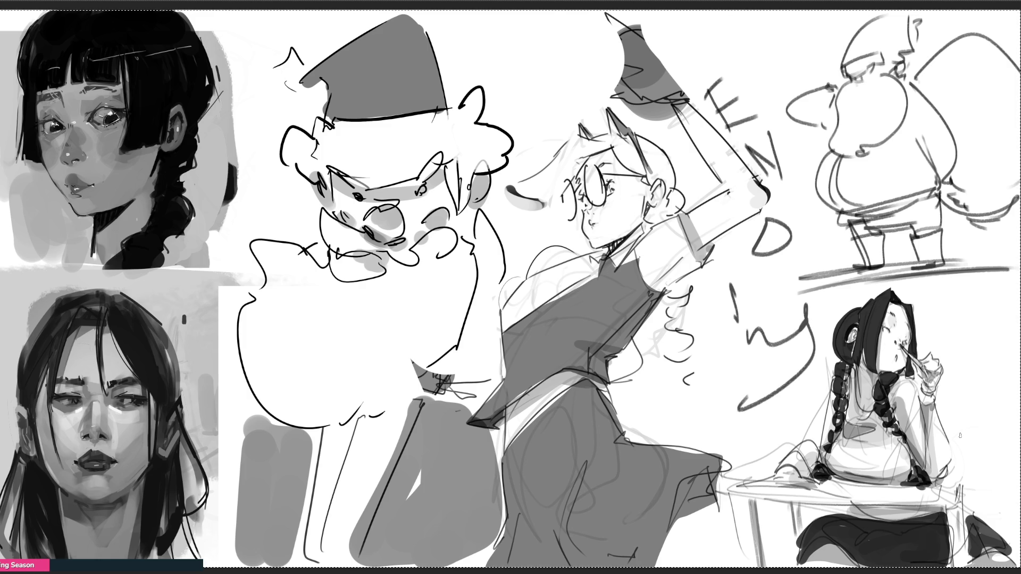